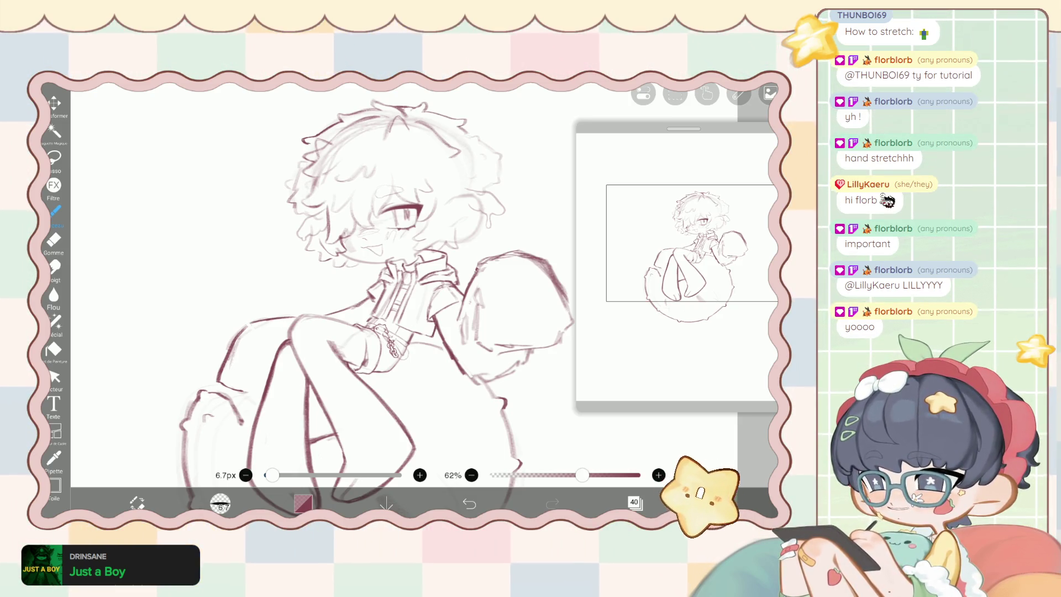
Check the layer list, then zoom into the hair and undo the last brush stroke.
click(634, 503)
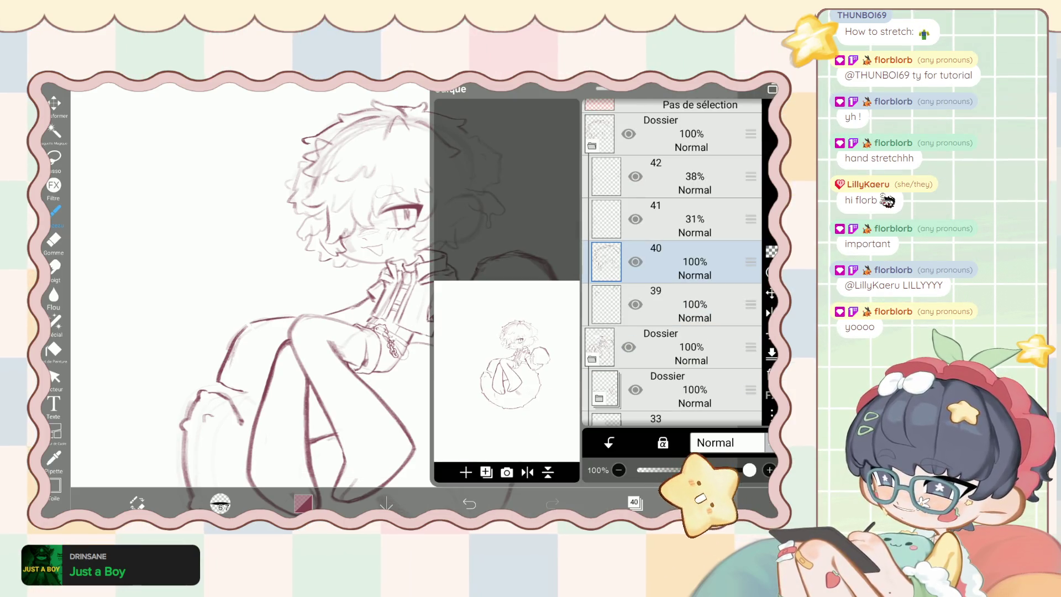
click(634, 503)
scroll(387, 277, up, 5)
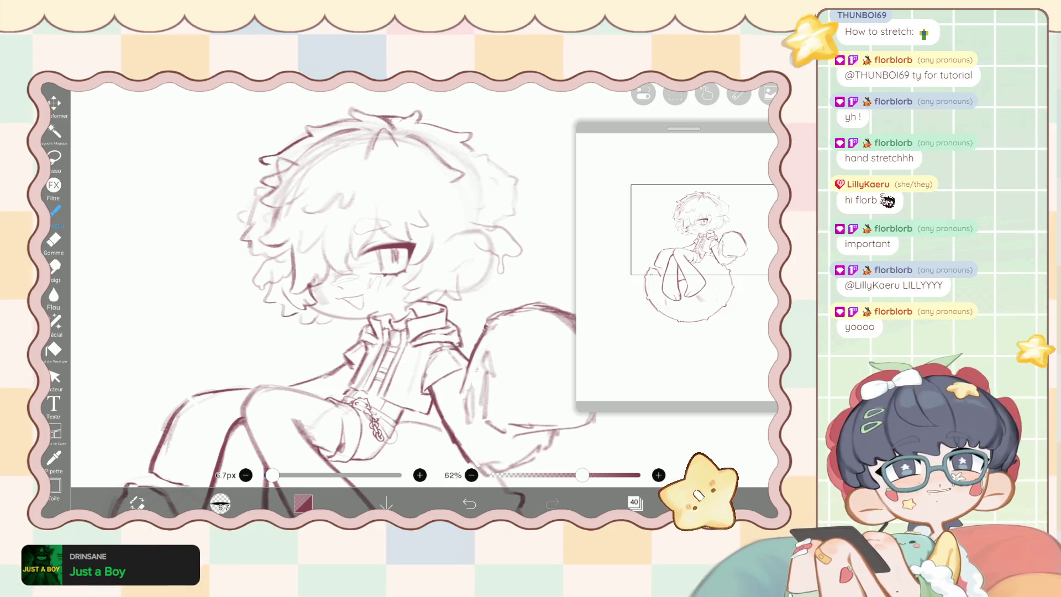
scroll(331, 276, up, 3)
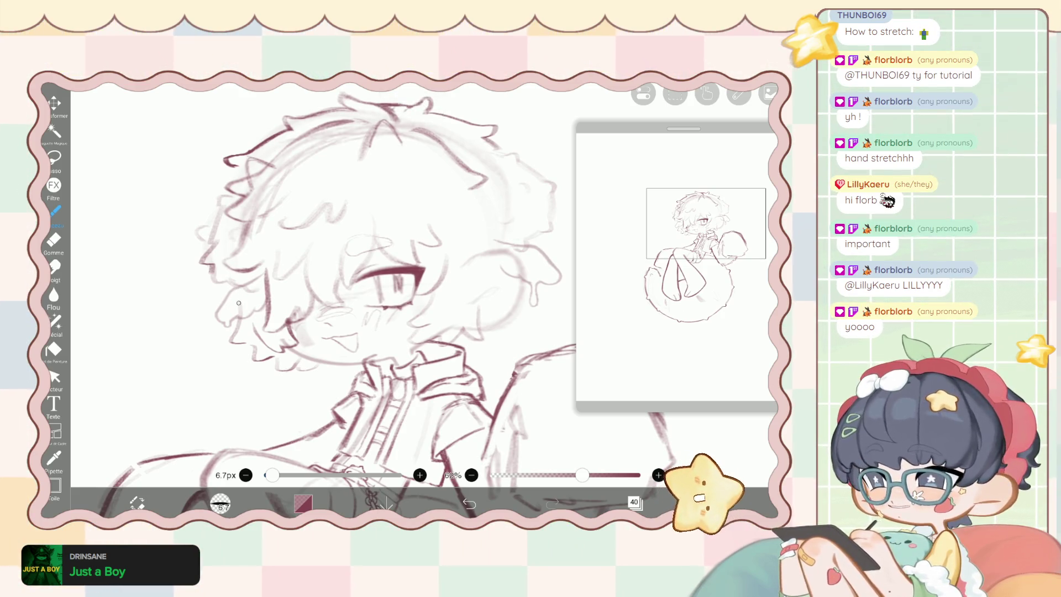
scroll(331, 277, up, 3)
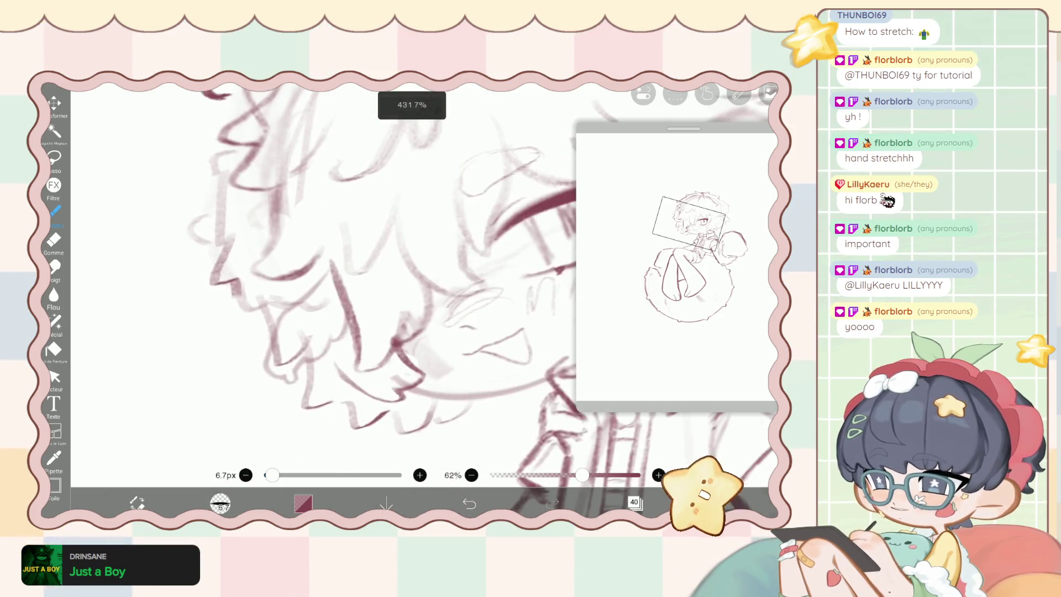
key(ctrl+z)
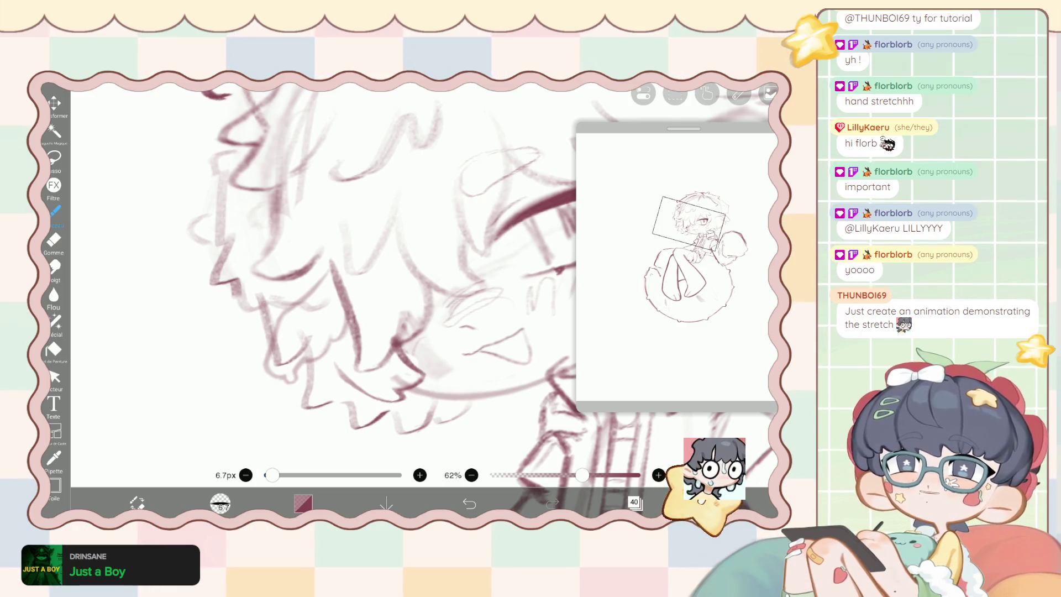
Zoom in closer on the hair strands and switch to the fine 3.2px Gomme eraser.
scroll(323, 288, down, 2)
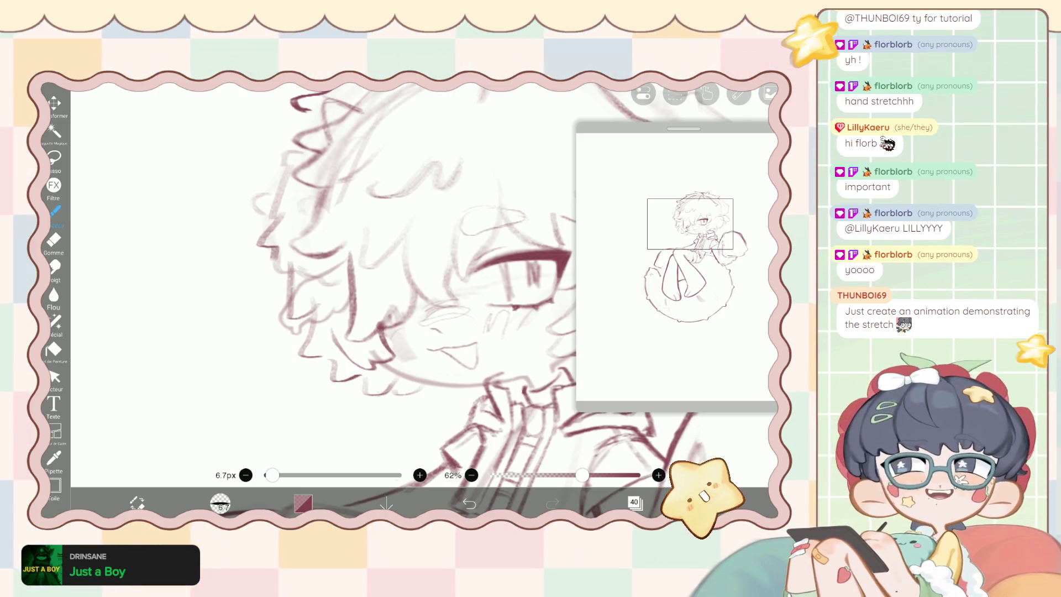
scroll(420, 293, up, 5)
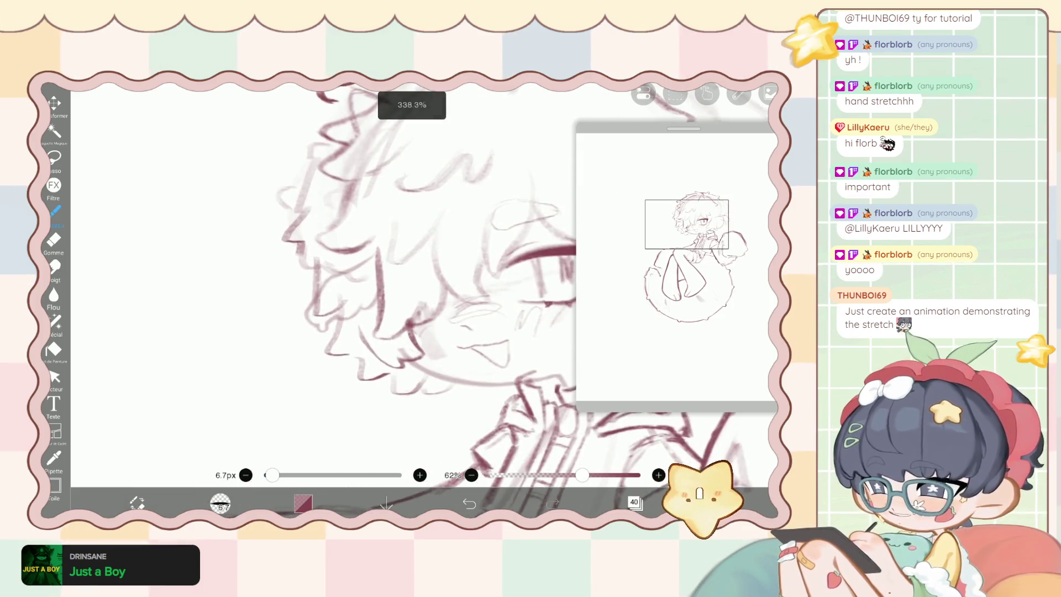
scroll(420, 287, up, 1)
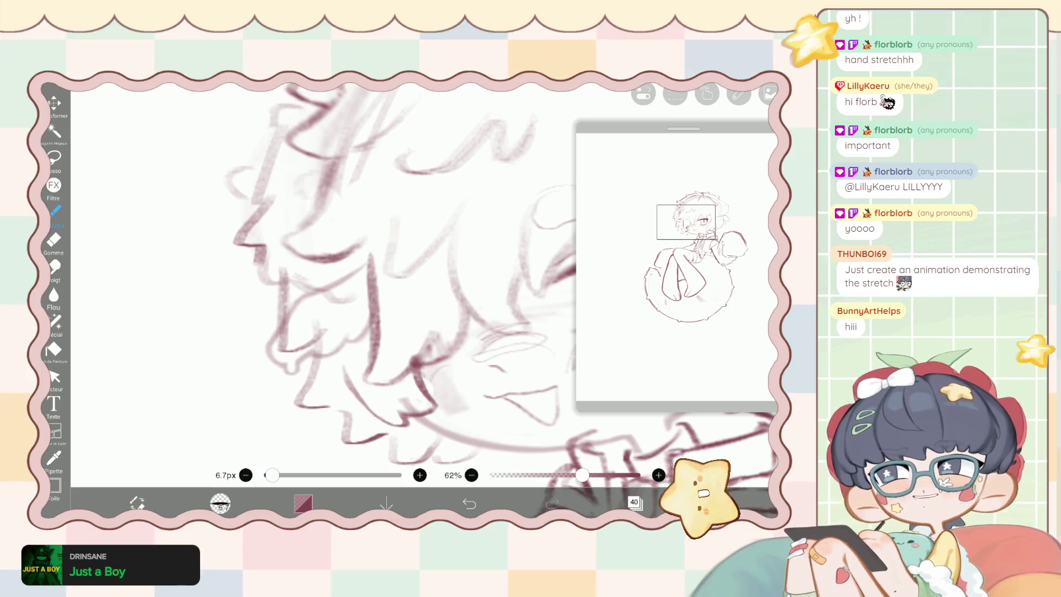
scroll(420, 287, up, 1)
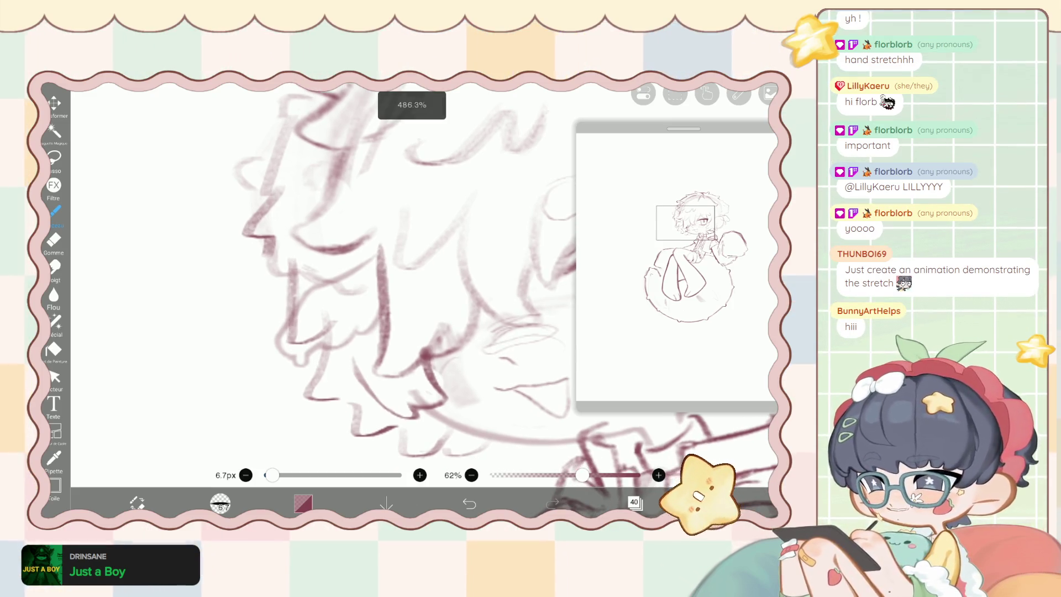
scroll(420, 287, up, 1)
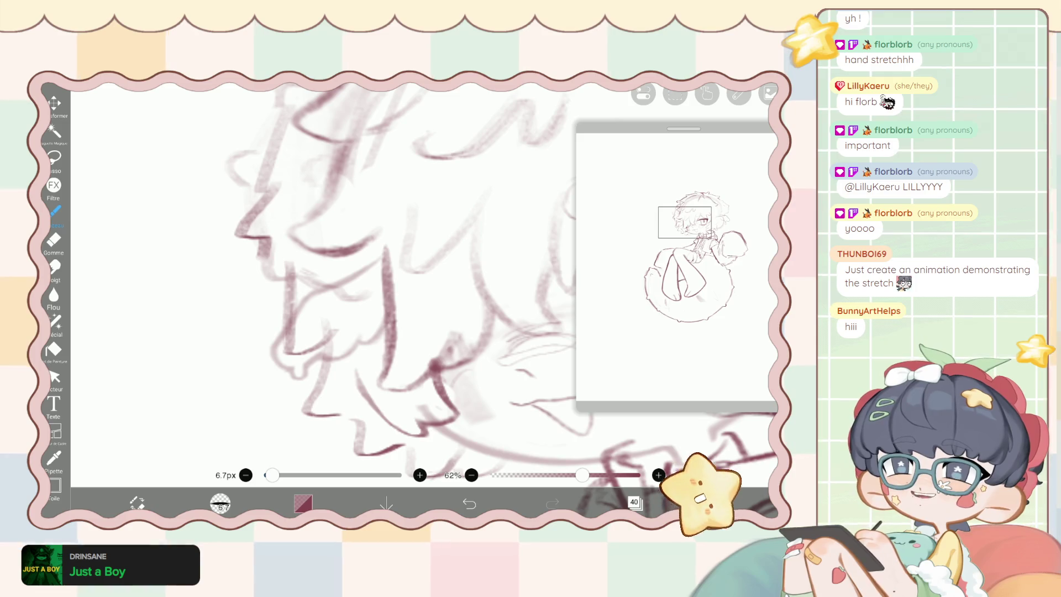
scroll(420, 288, up, 2)
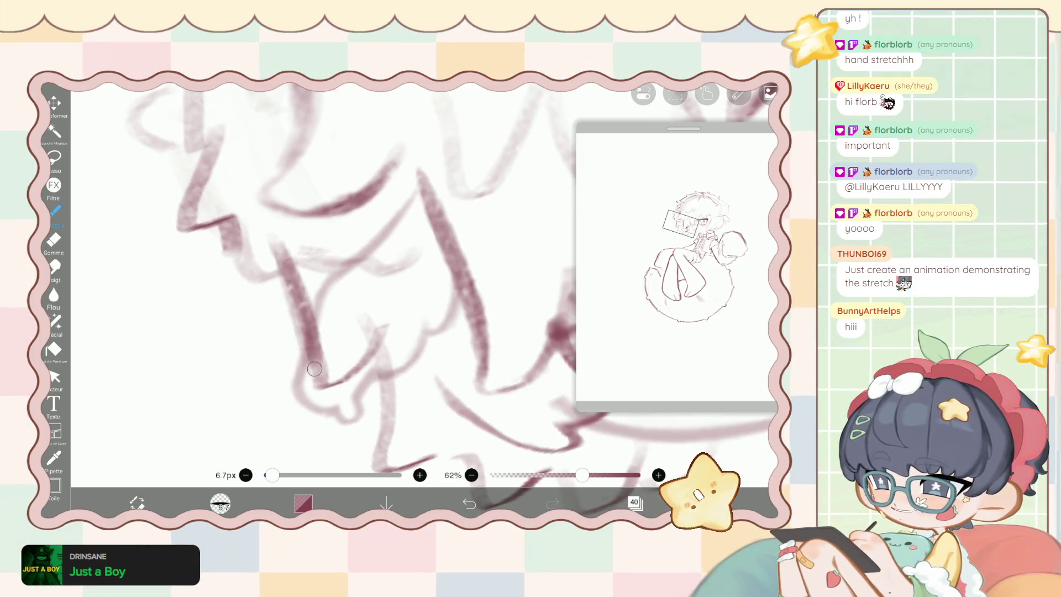
key(e)
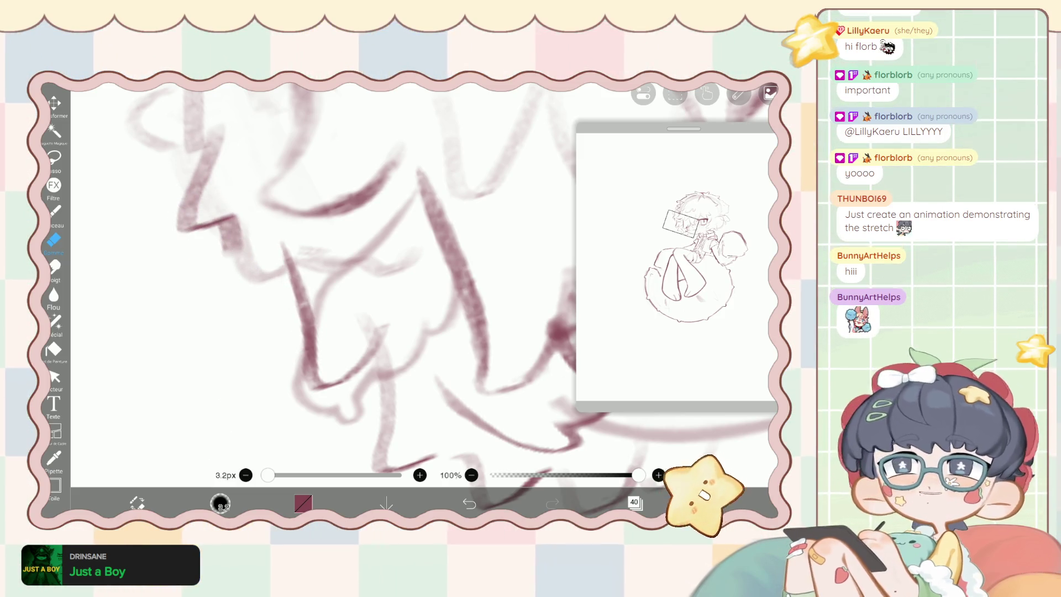
Return to the maroon Pinceau brush and draw new strokes along the hair strand.
scroll(354, 277, up, 2)
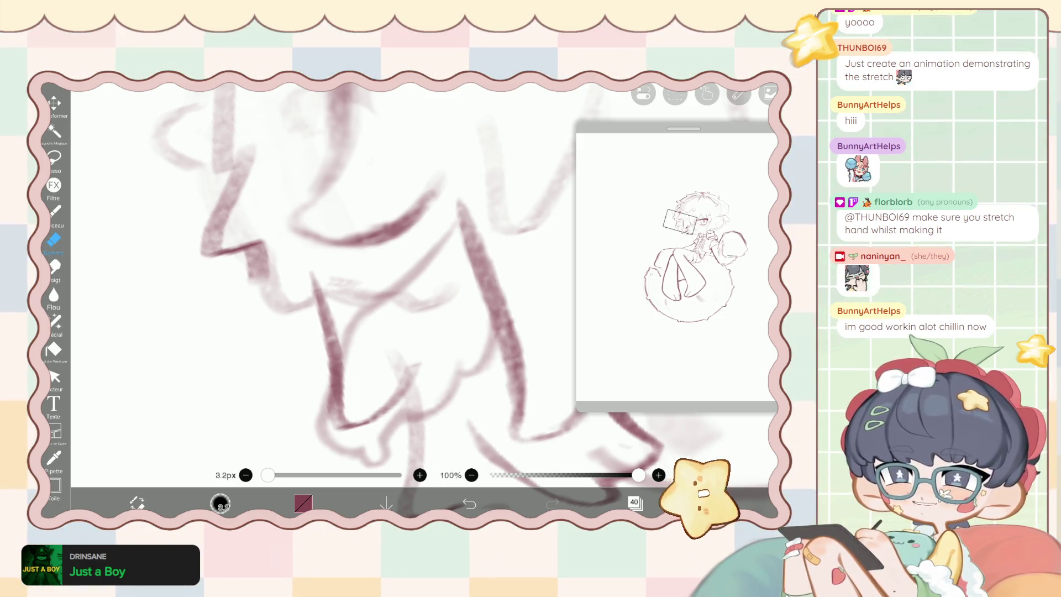
scroll(420, 293, up, 1)
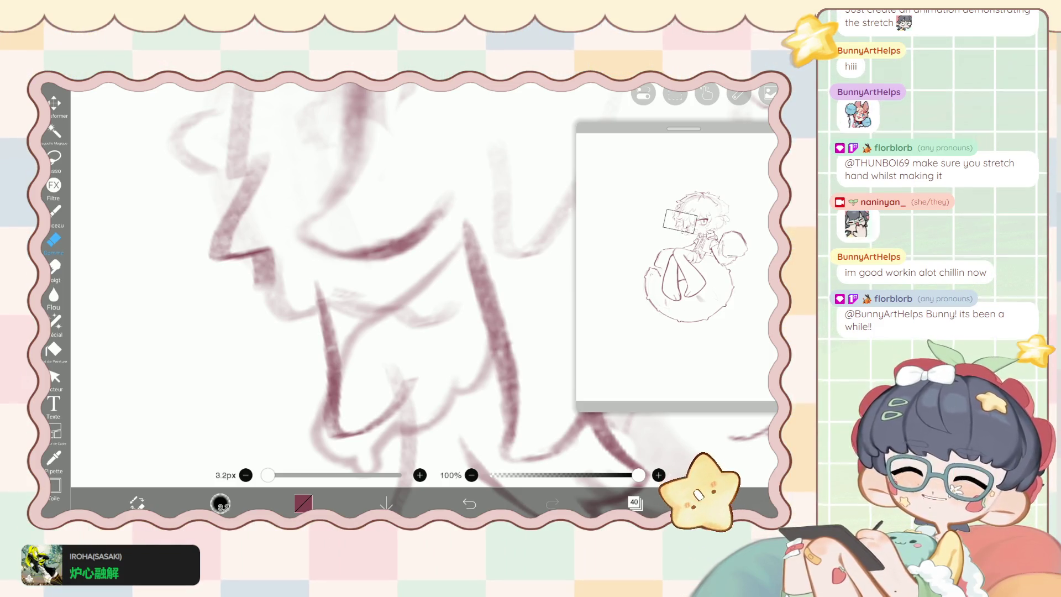
scroll(420, 287, down, 2)
scroll(420, 287, up, 3)
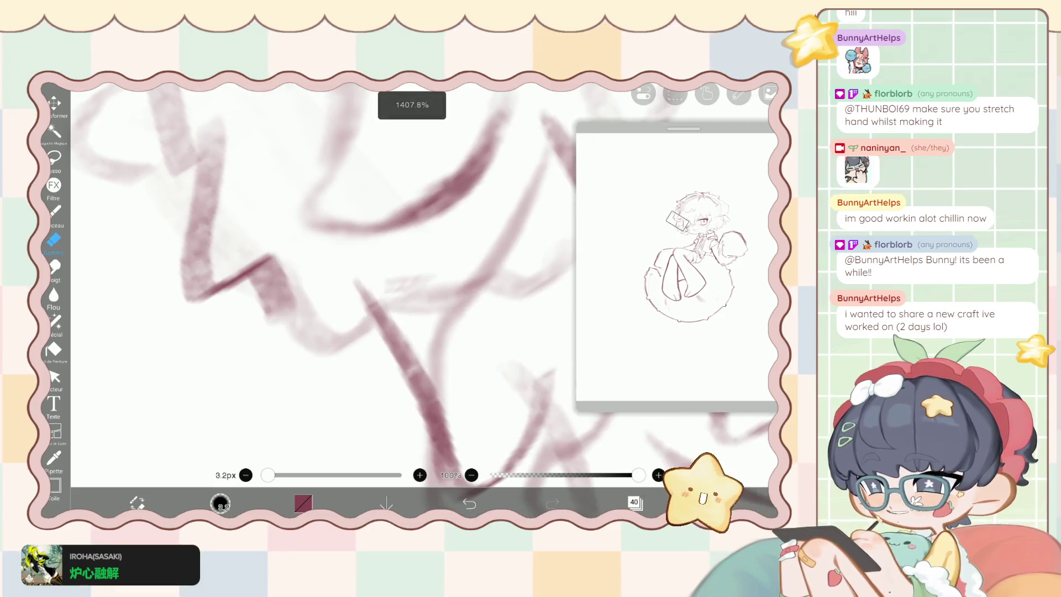
key(b)
scroll(419, 288, up, 2)
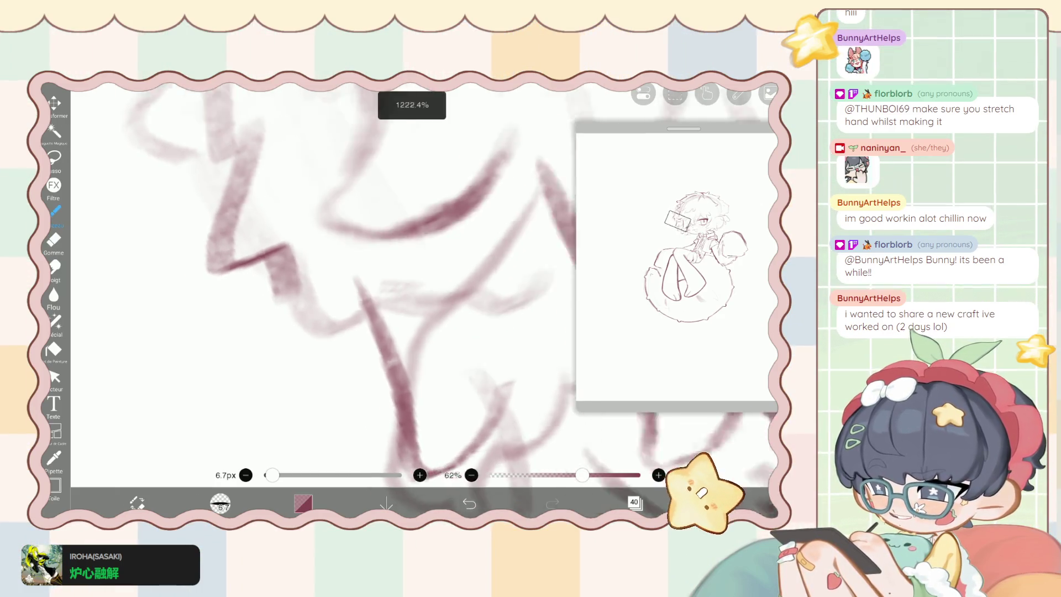
mouse_move(348, 265)
mouse_down()
mouse_move(308, 315)
mouse_move(351, 279)
mouse_move(279, 379)
mouse_move(269, 299)
mouse_move(345, 326)
mouse_move(360, 280)
mouse_move(387, 340)
mouse_up()
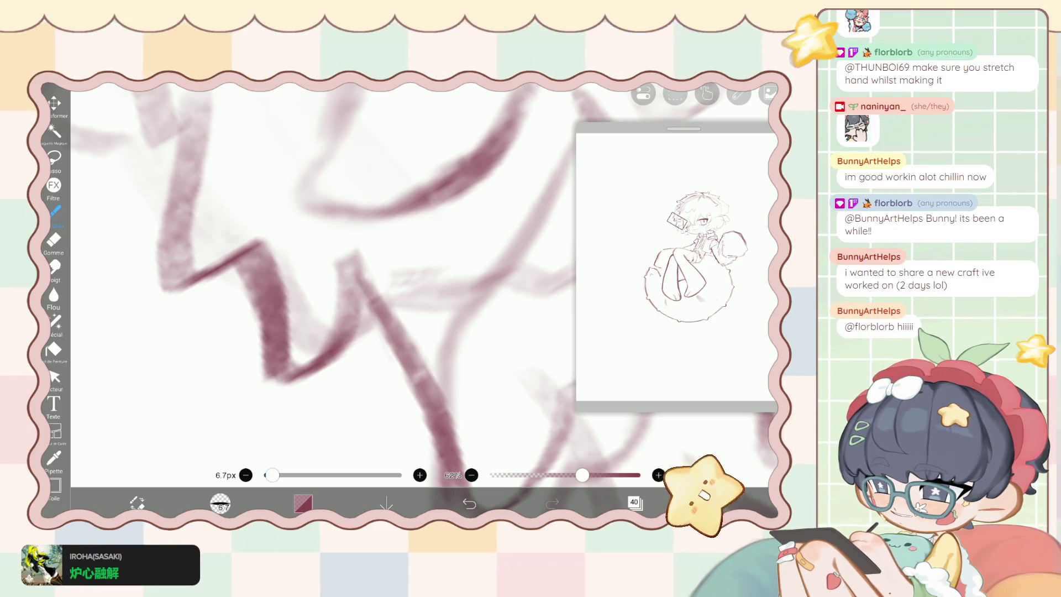
Erase the excess stroke ends with the Gomme, then zoom out to see the whole figure.
key(e)
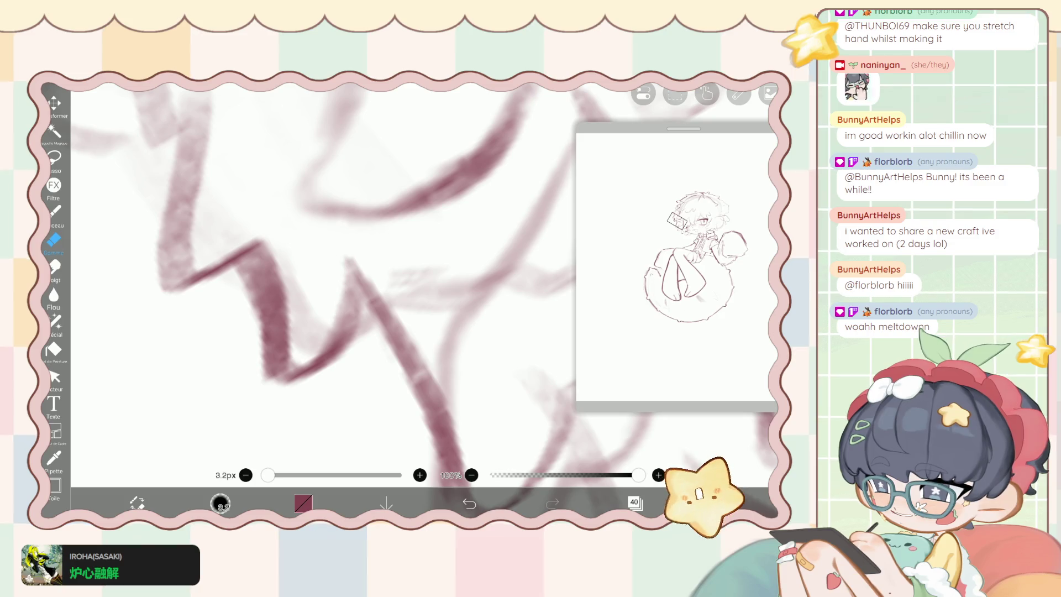
drag(288, 238, 255, 305)
drag(257, 265, 235, 351)
scroll(420, 293, down, 5)
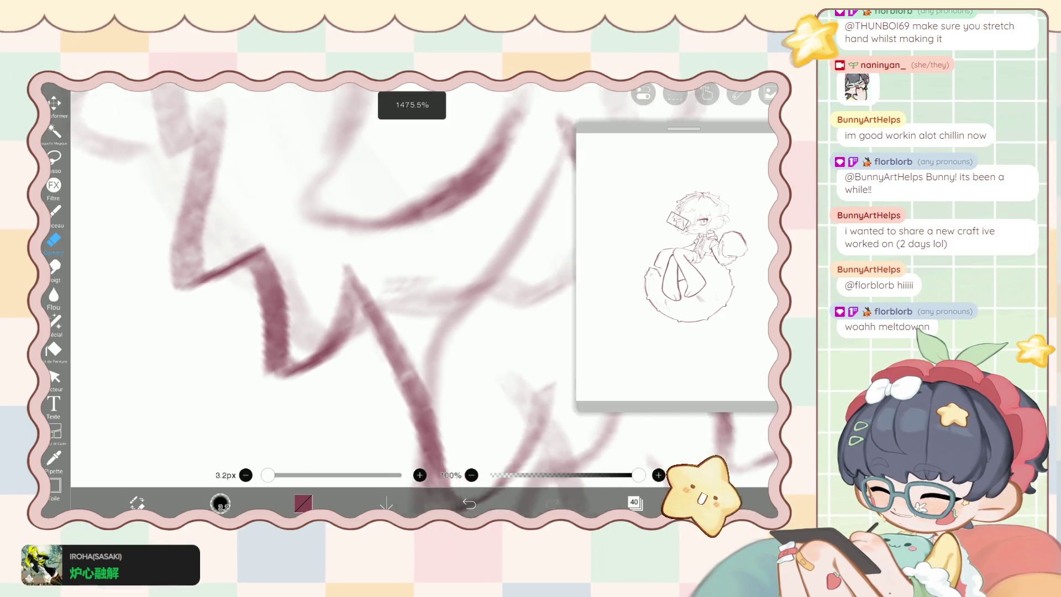
scroll(364, 299, down, 5)
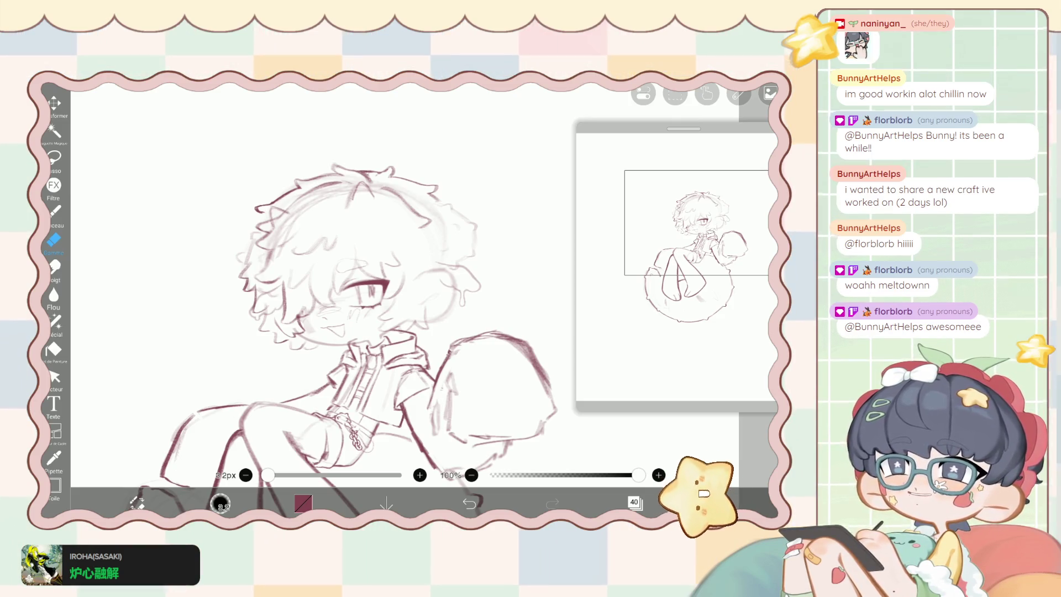
Ink the small drip shape beside the hair with three short maroon strokes.
scroll(387, 309, up, 5)
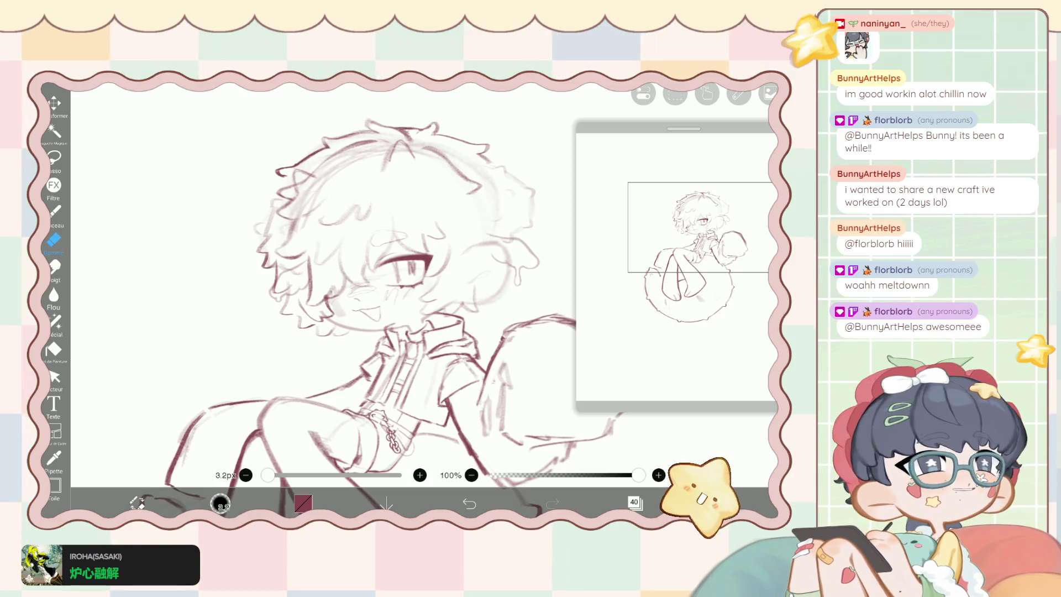
scroll(370, 299, down, 3)
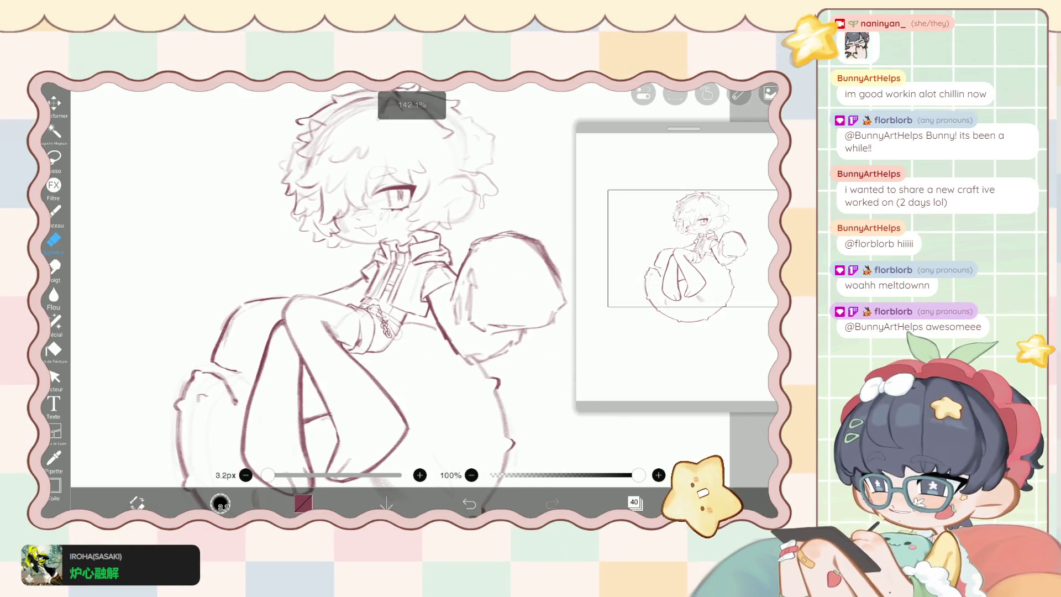
scroll(353, 287, up, 4)
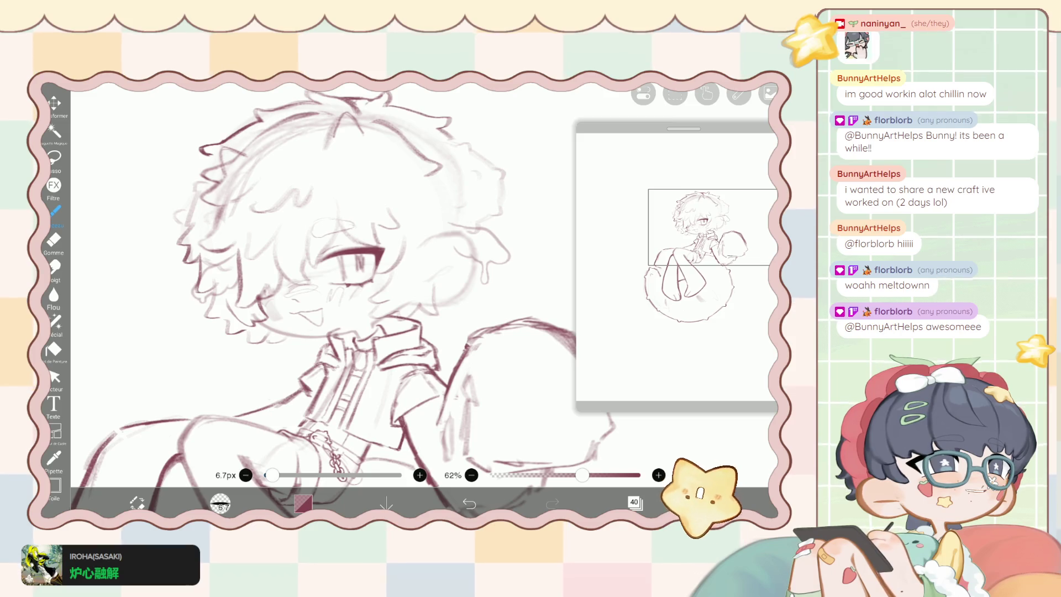
scroll(342, 287, up, 3)
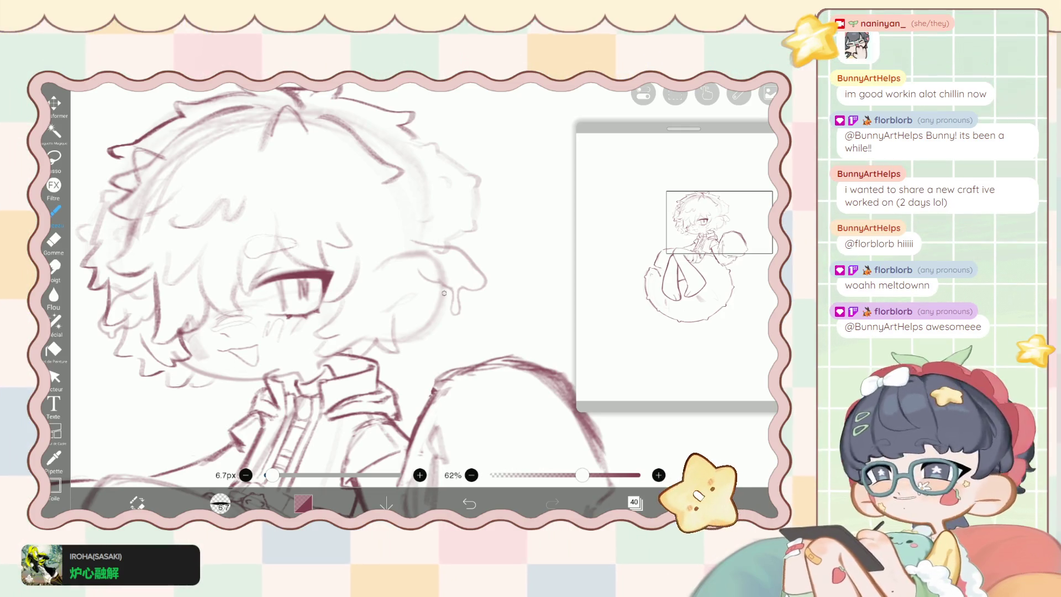
drag(459, 290, 469, 308)
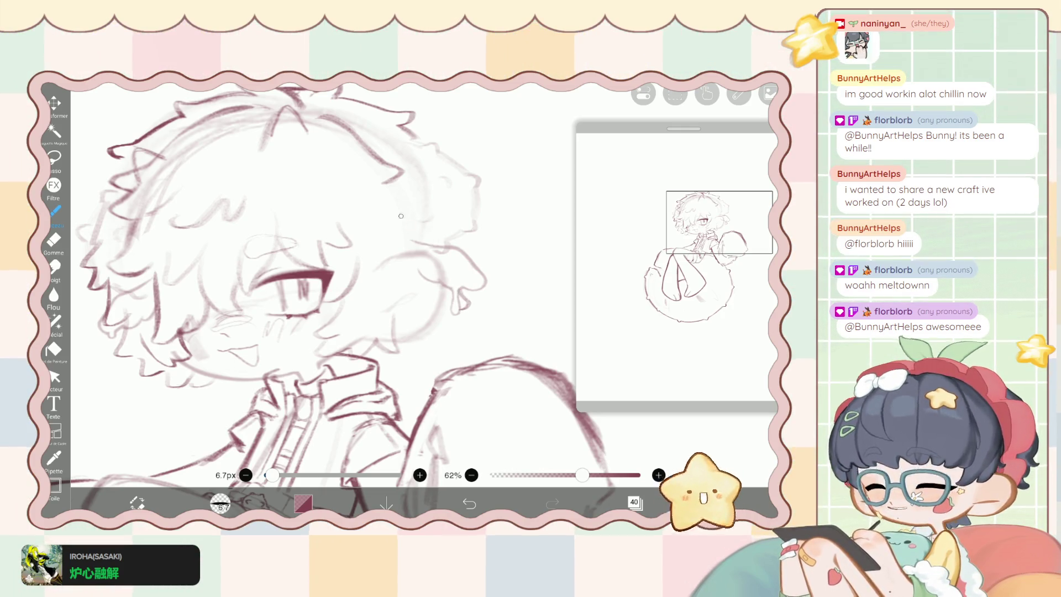
drag(439, 307, 447, 307)
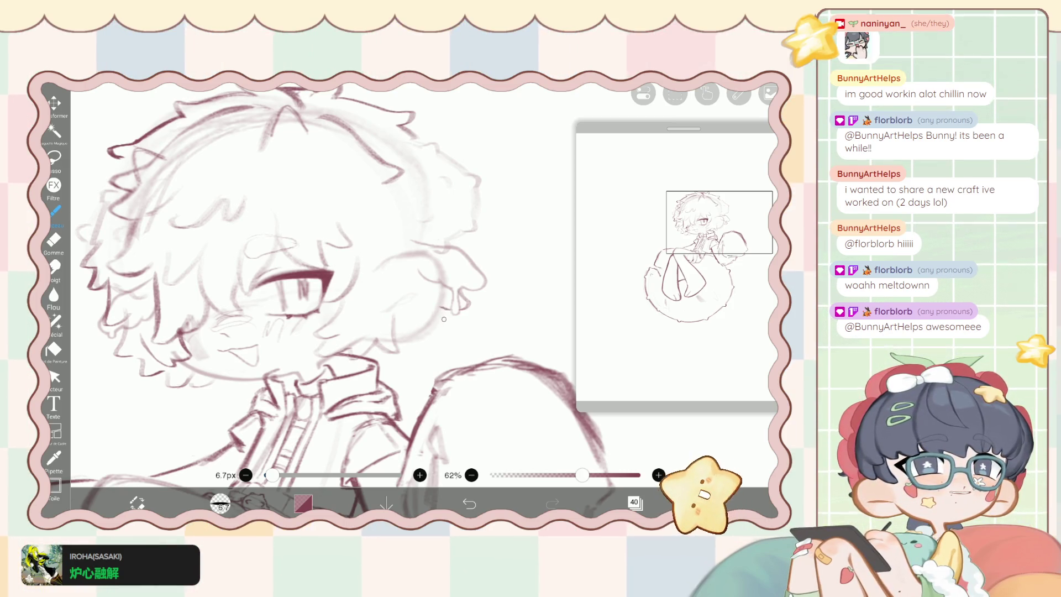
mouse_move(446, 308)
mouse_down()
mouse_move(455, 327)
mouse_move(434, 333)
mouse_move(447, 315)
mouse_up()
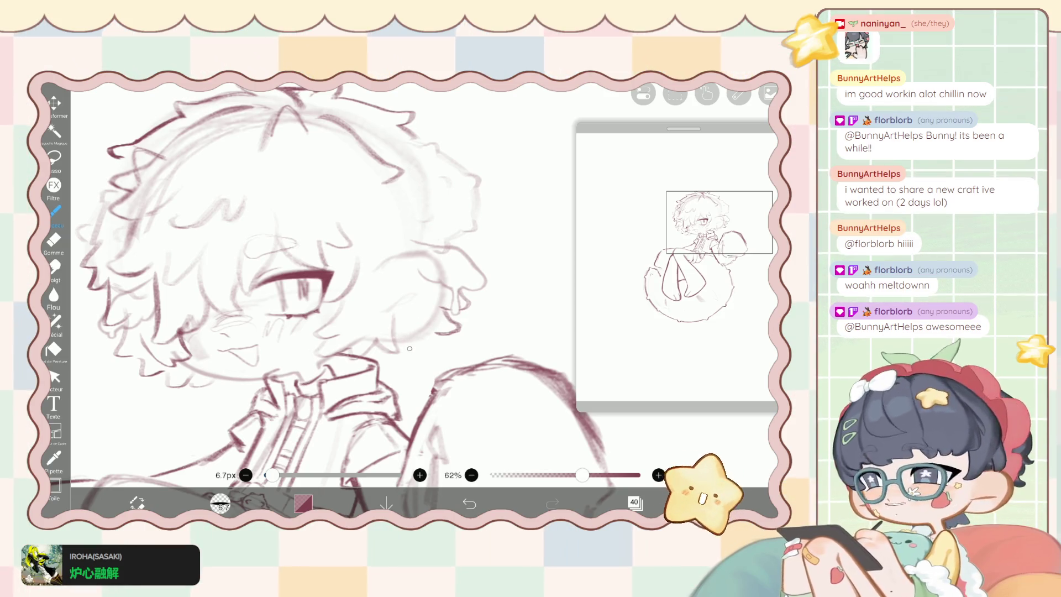
Draw a line from the drip to the collar, undo and redo it, then pick the Lasso.
mouse_move(430, 334)
mouse_down()
mouse_move(407, 357)
mouse_move(376, 355)
mouse_up()
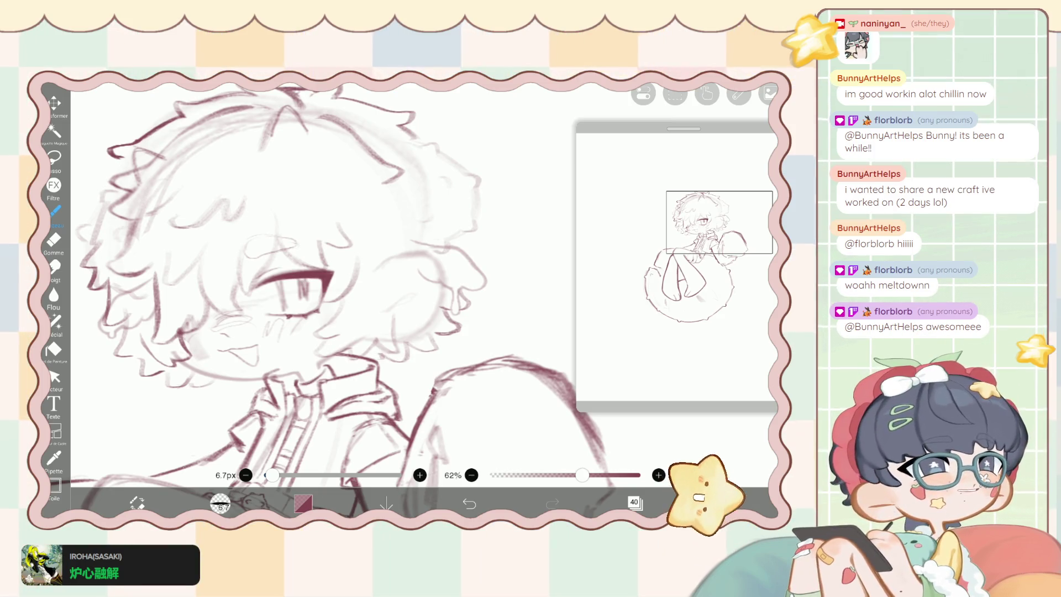
scroll(331, 292, down, 3)
key(ctrl+z)
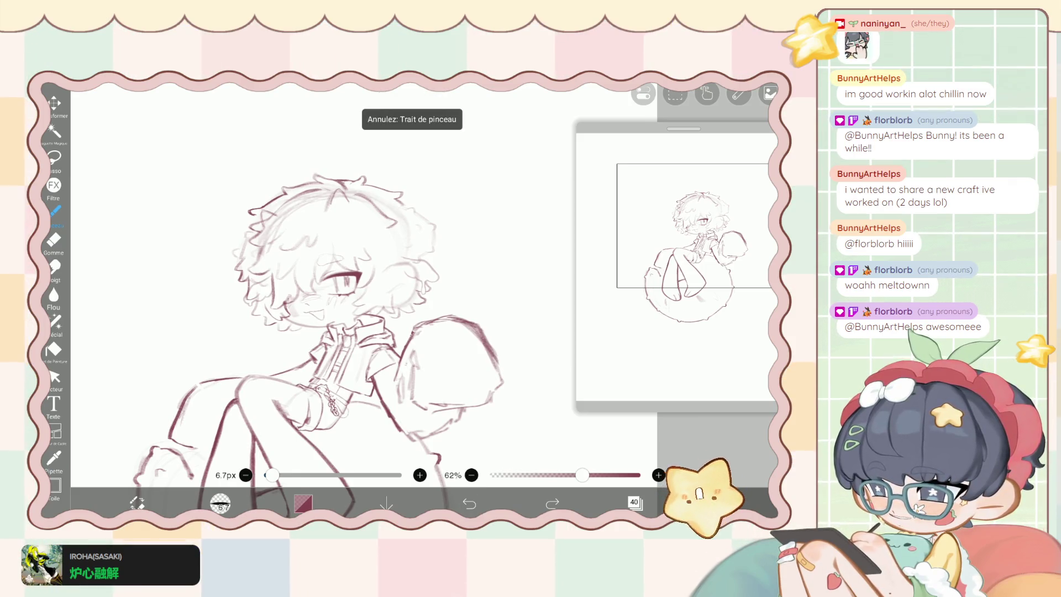
key(ctrl+y)
scroll(339, 323, up, 3)
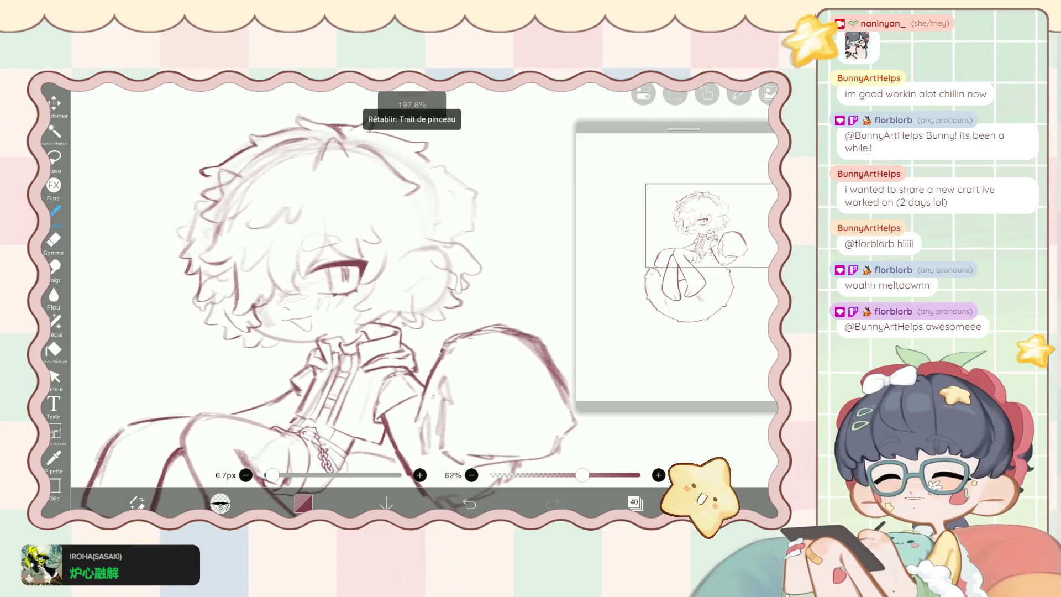
click(54, 157)
scroll(429, 328, up, 2)
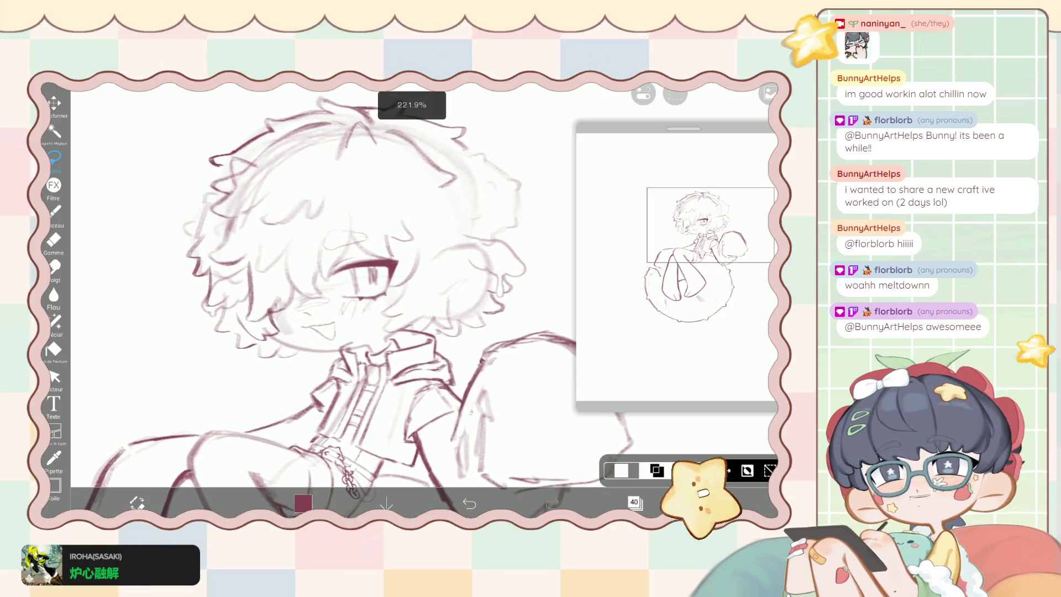
Lasso the lines beside the chin and transform them about 12px left and 6px up.
mouse_move(450, 348)
mouse_down()
mouse_move(457, 308)
mouse_move(473, 302)
mouse_move(493, 348)
mouse_move(450, 349)
mouse_up()
scroll(352, 299, down, 2)
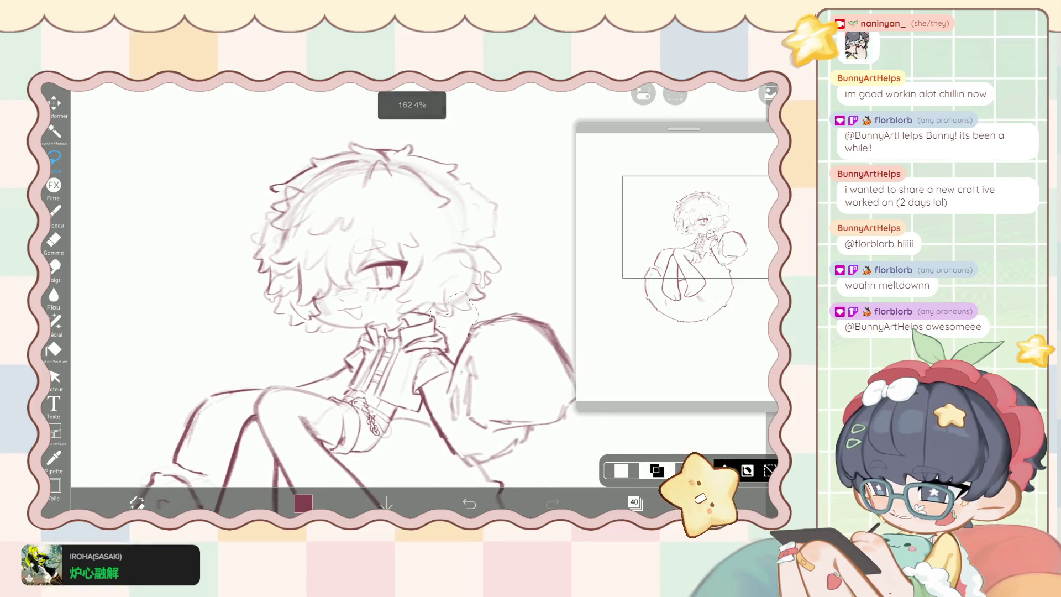
scroll(373, 272, up, 2)
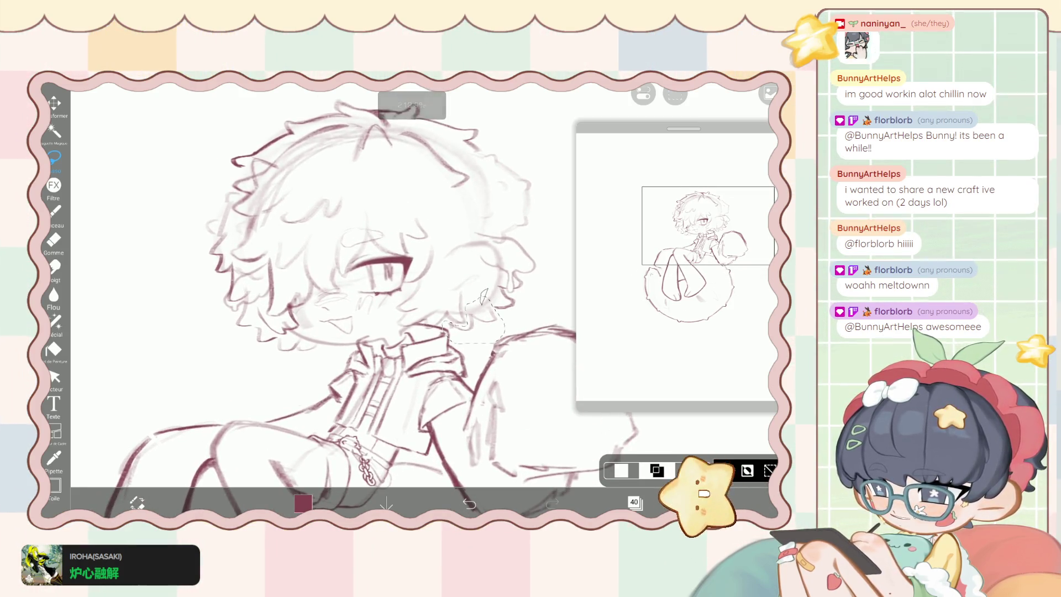
mouse_move(483, 299)
mouse_down()
mouse_move(489, 287)
mouse_move(525, 301)
mouse_up()
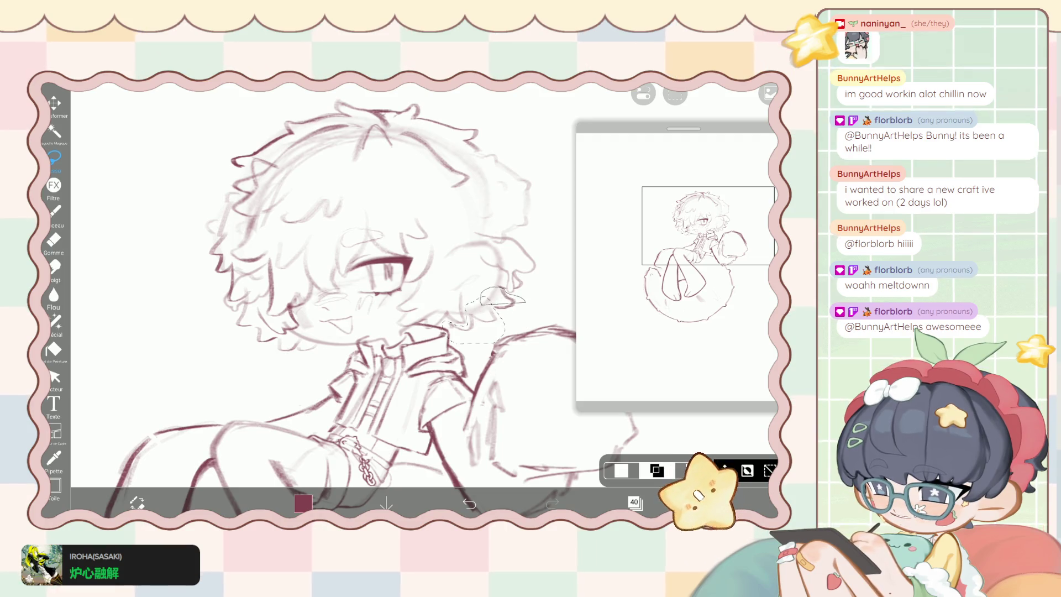
scroll(387, 298, down, 2)
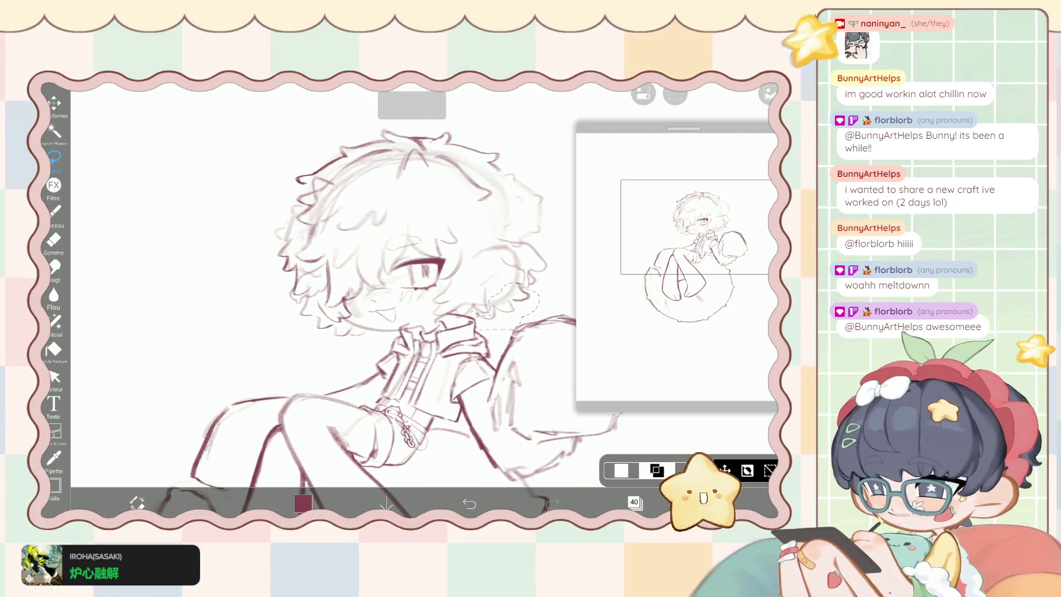
click(54, 102)
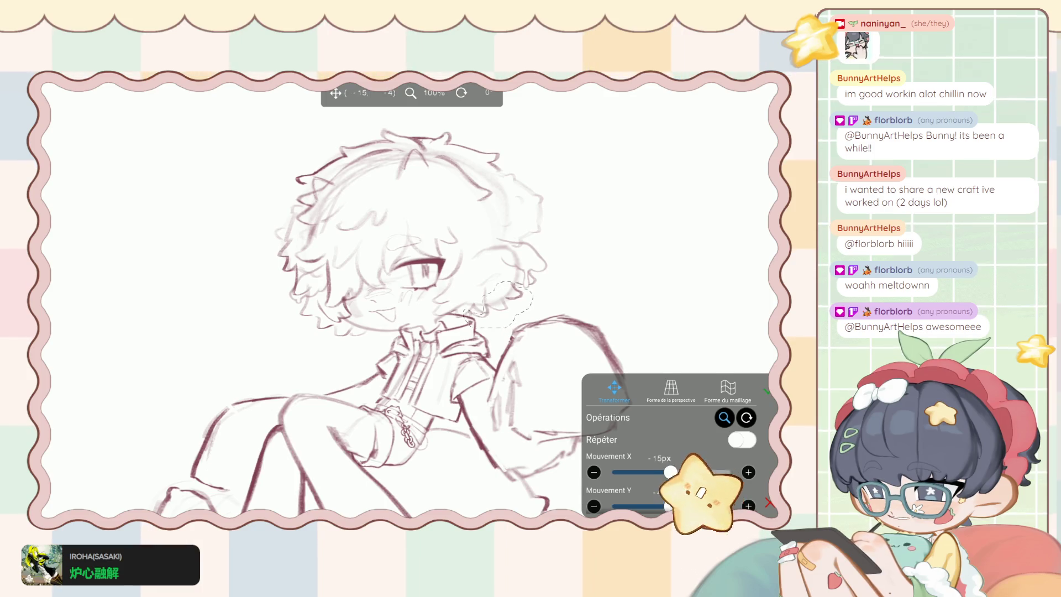
drag(500, 304, 501, 303)
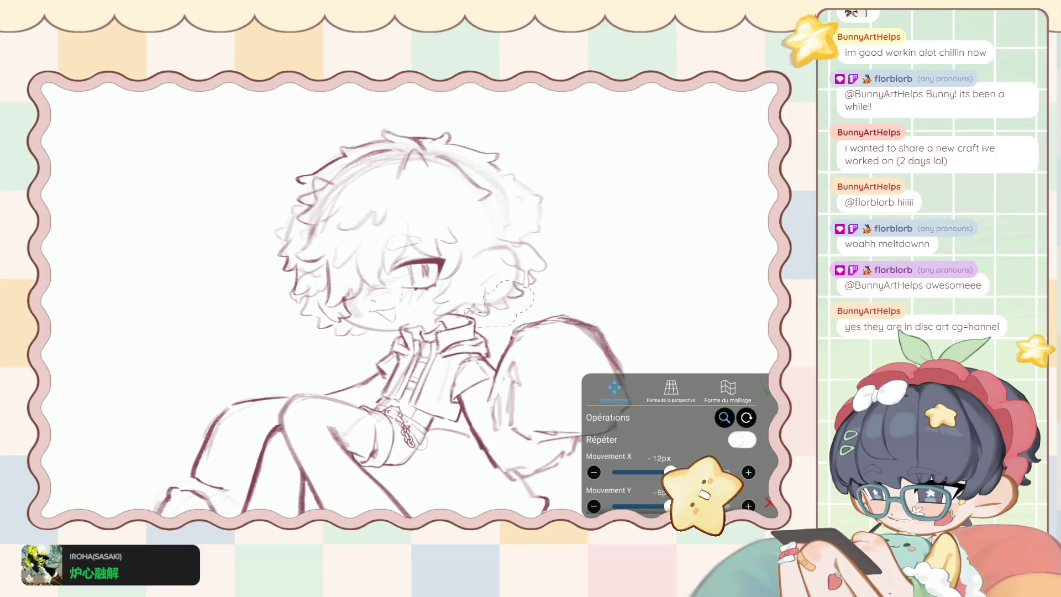
click(766, 390)
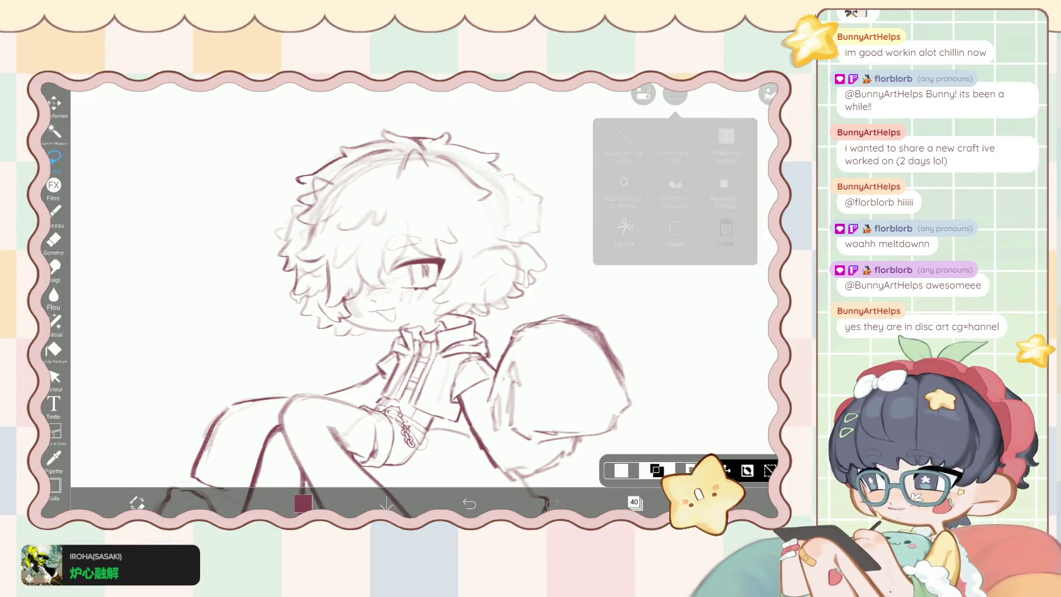
scroll(332, 288, up, 3)
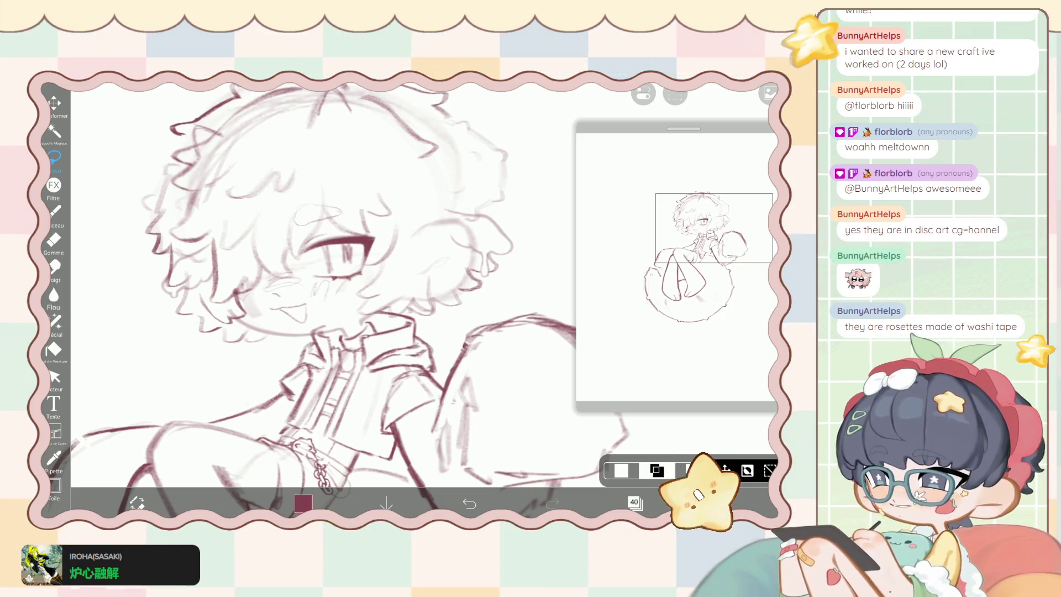
Drag the navigator window's corner to shrink the overview at the canvas's right side.
drag(577, 410, 657, 322)
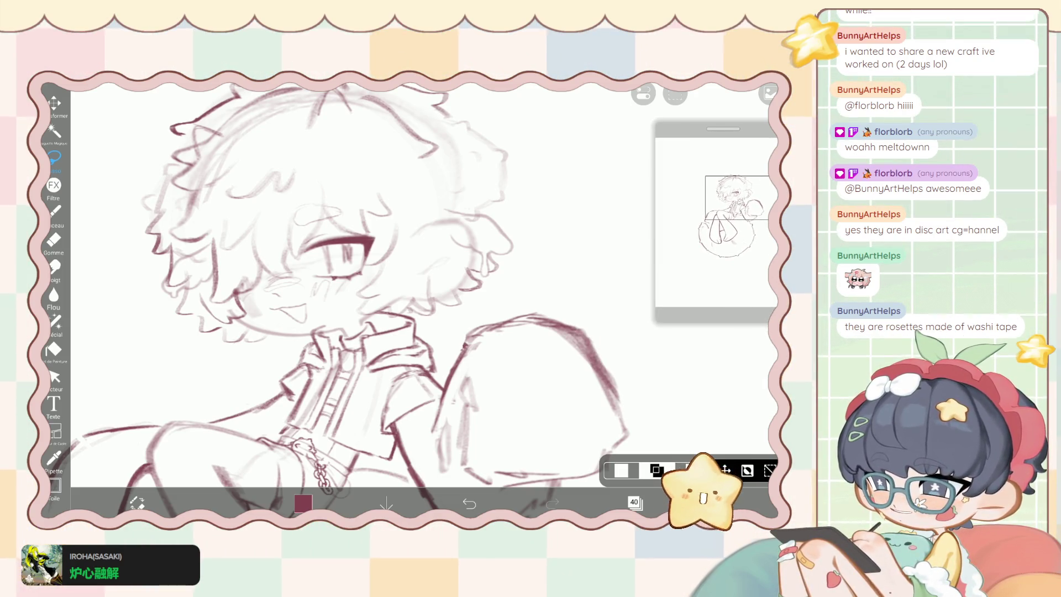
Erase the stray lines near the jaw and collar with the Gomme eraser.
scroll(354, 287, down, 3)
scroll(354, 287, up, 3)
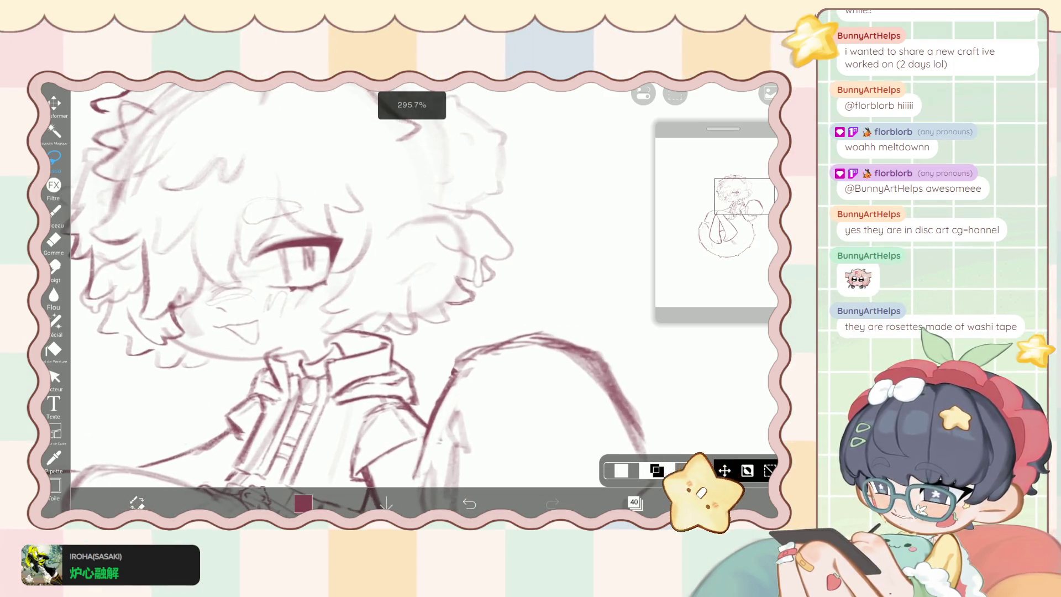
click(54, 211)
click(53, 241)
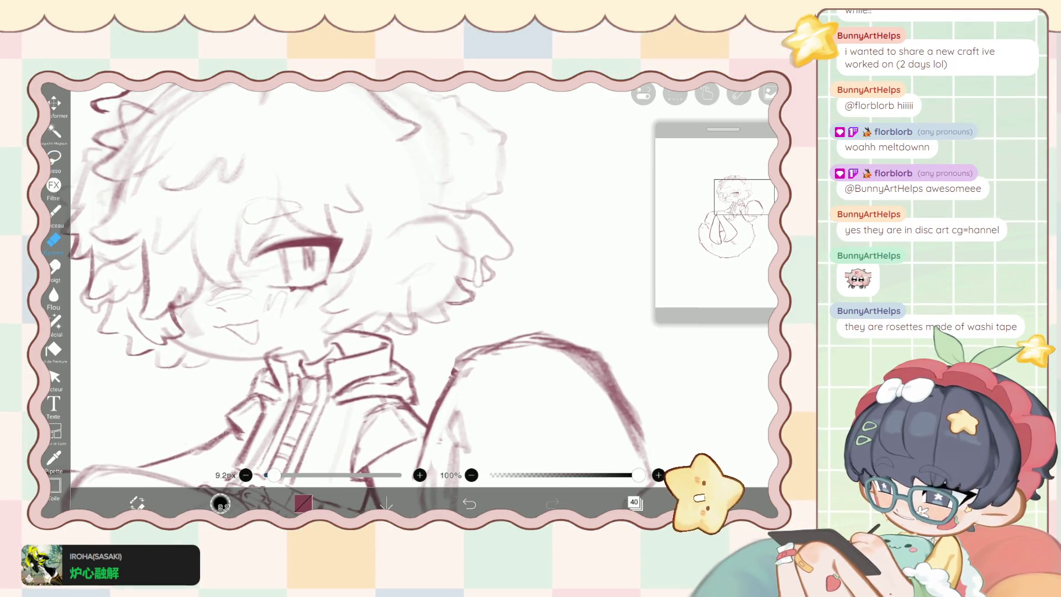
scroll(325, 343, up, 3)
mouse_move(326, 344)
mouse_down()
mouse_move(327, 324)
mouse_move(371, 326)
mouse_move(381, 301)
mouse_up()
scroll(381, 301, down, 3)
scroll(388, 292, up, 2)
Redraw the curly hair strands with the 6.7px Pinceau, undoing two bad strokes.
key(b)
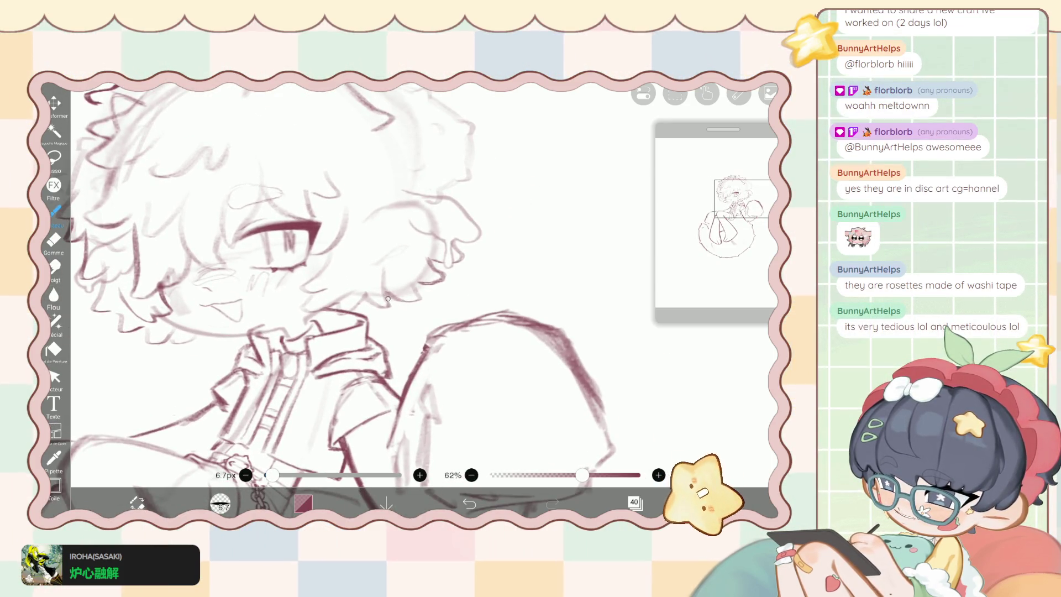
scroll(378, 271, down, 1)
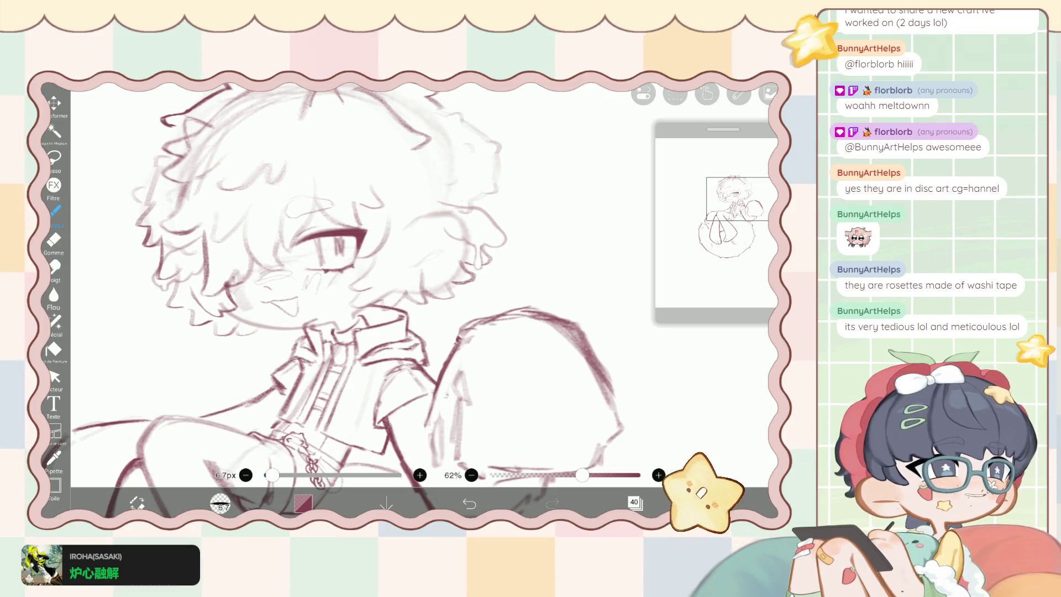
scroll(354, 298, down, 5)
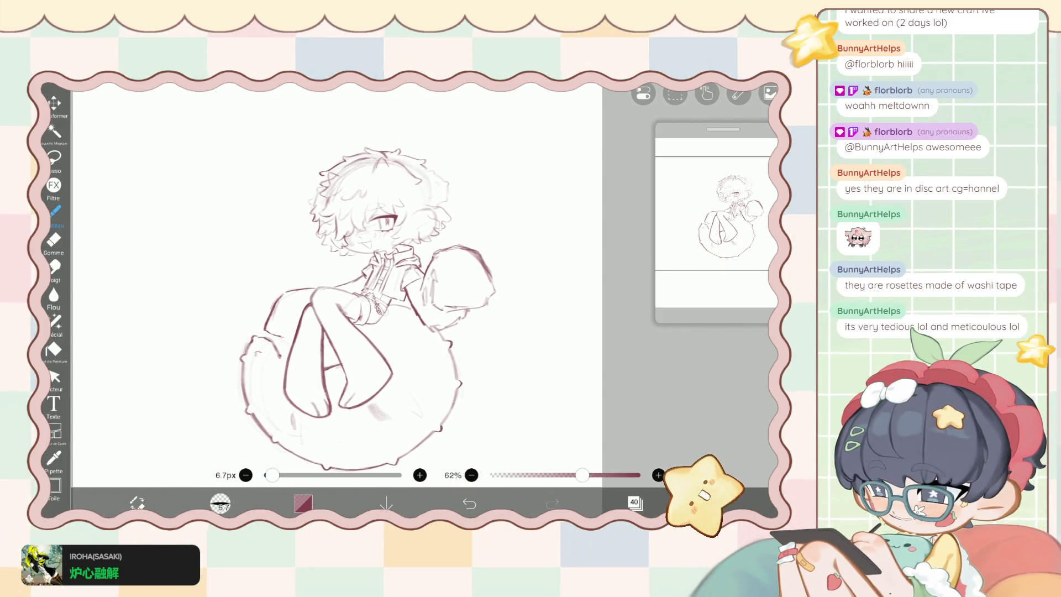
scroll(359, 249, up, 5)
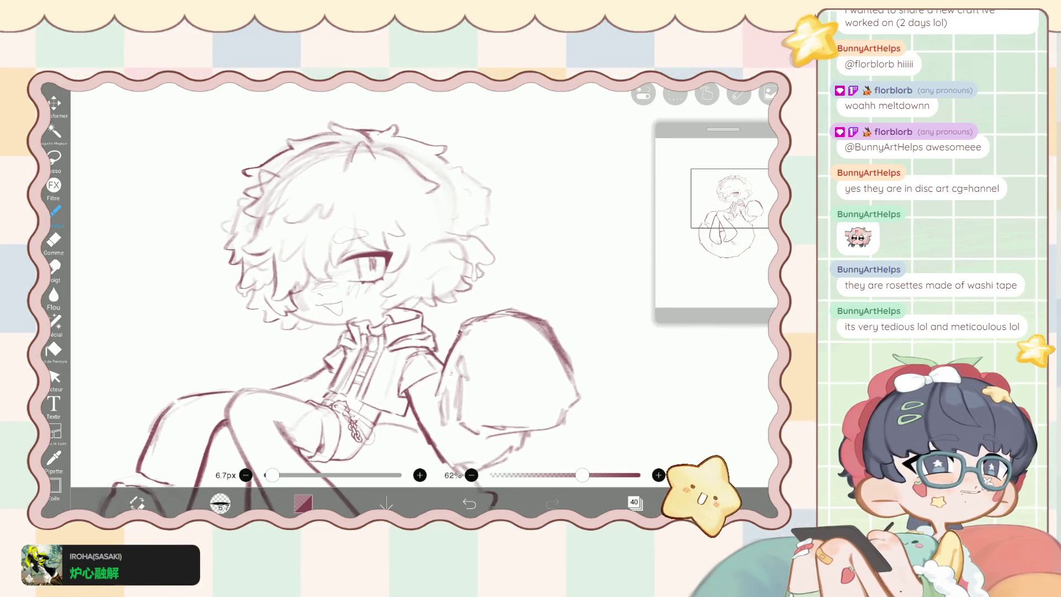
scroll(356, 330, up, 3)
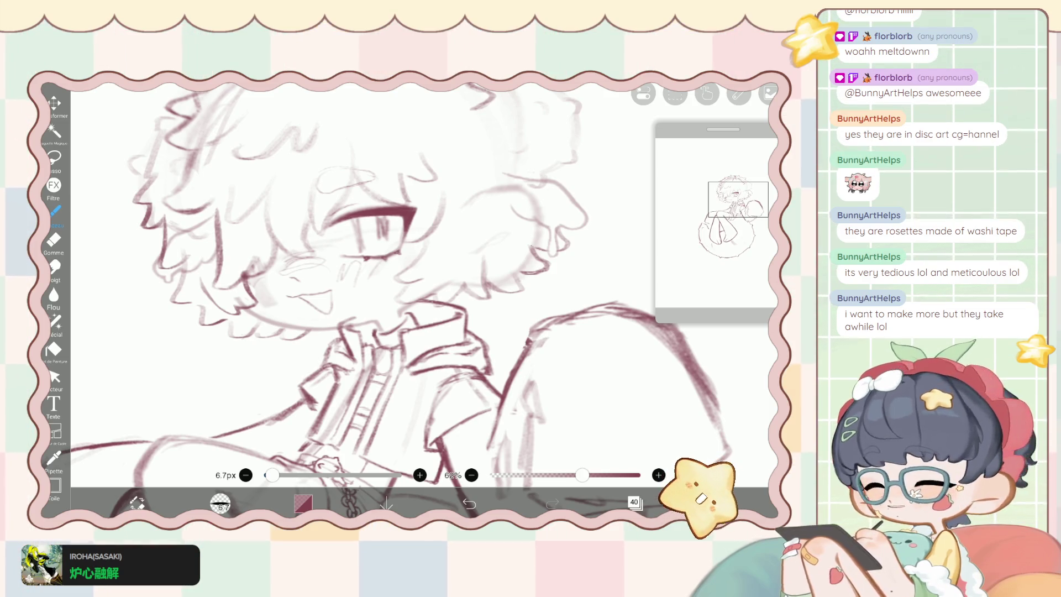
key(ctrl+z)
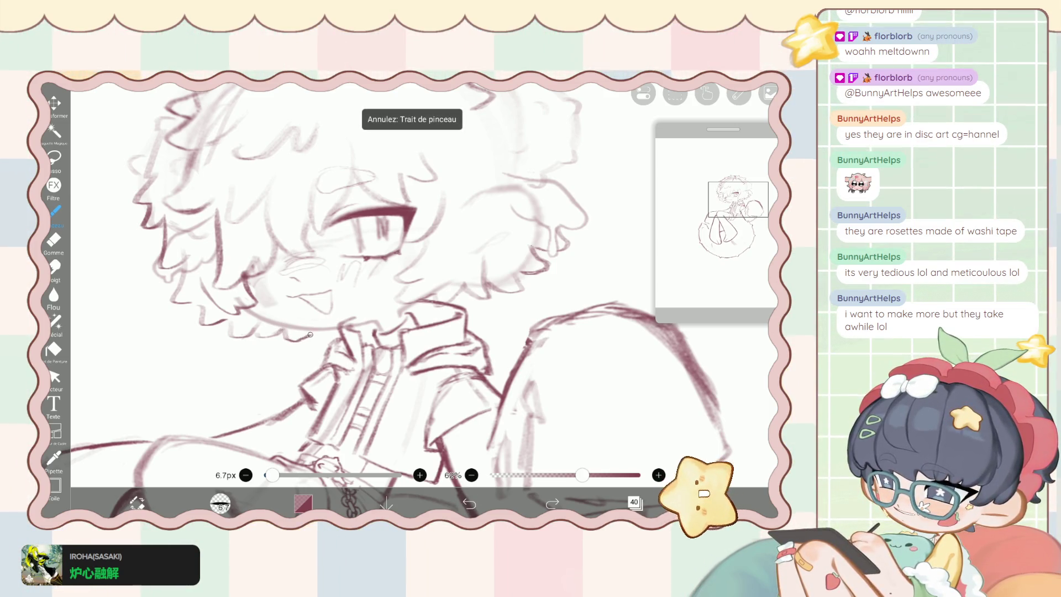
click(469, 503)
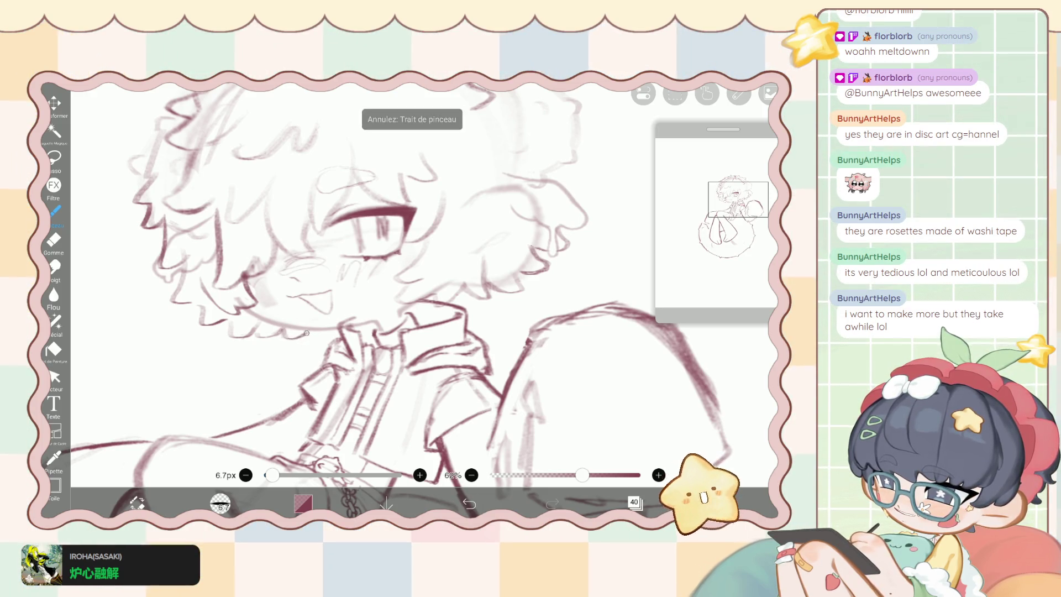
scroll(298, 337, up, 2)
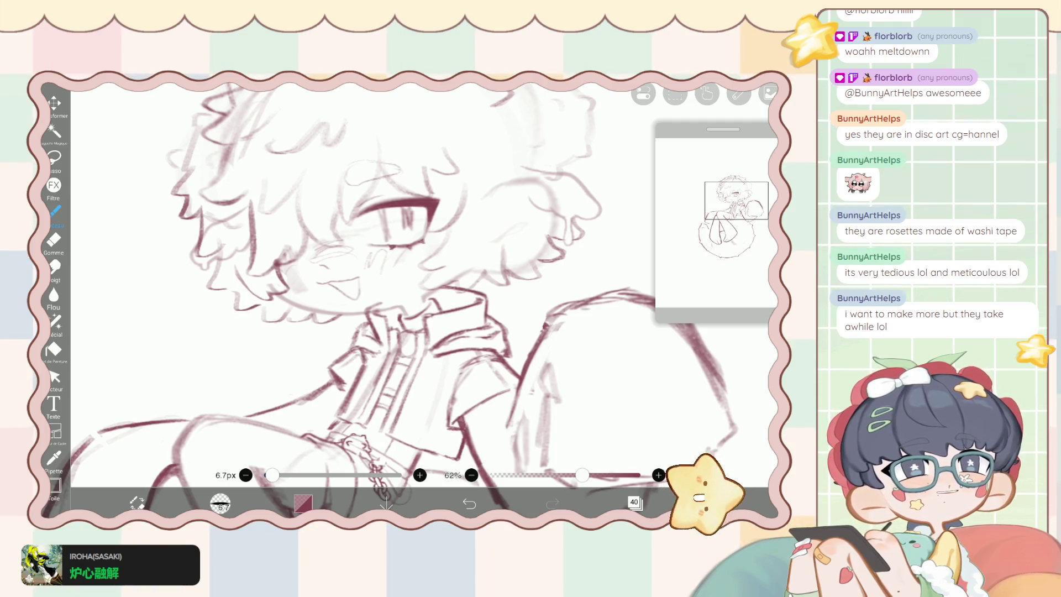
scroll(375, 298, down, 3)
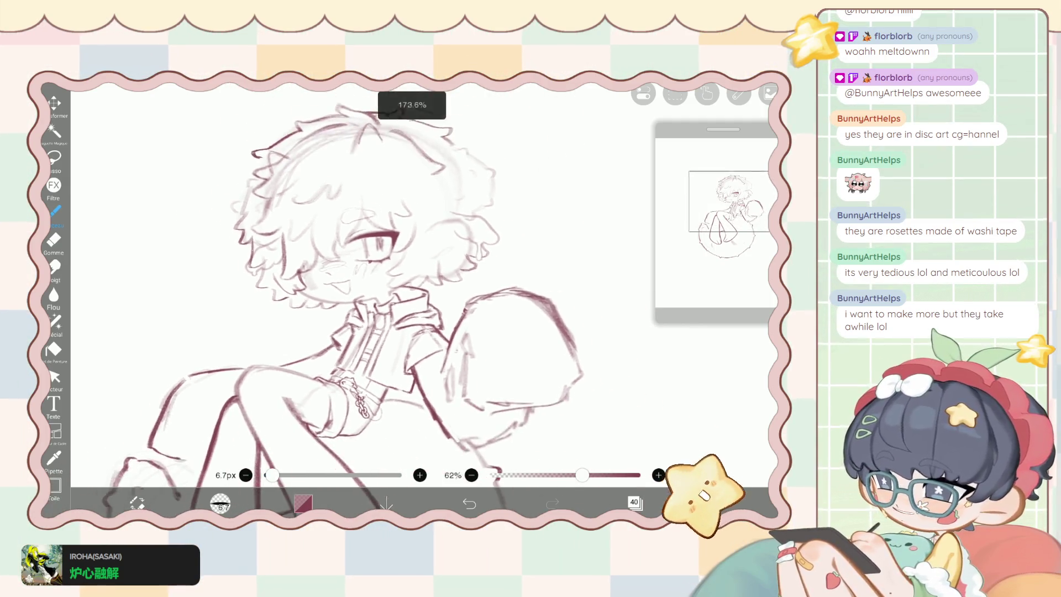
Draw new maroon lines along the collar and erase part of them.
scroll(386, 298, up, 5)
mouse_move(307, 332)
mouse_down()
mouse_move(328, 311)
mouse_move(359, 312)
mouse_move(383, 274)
mouse_up()
key(e)
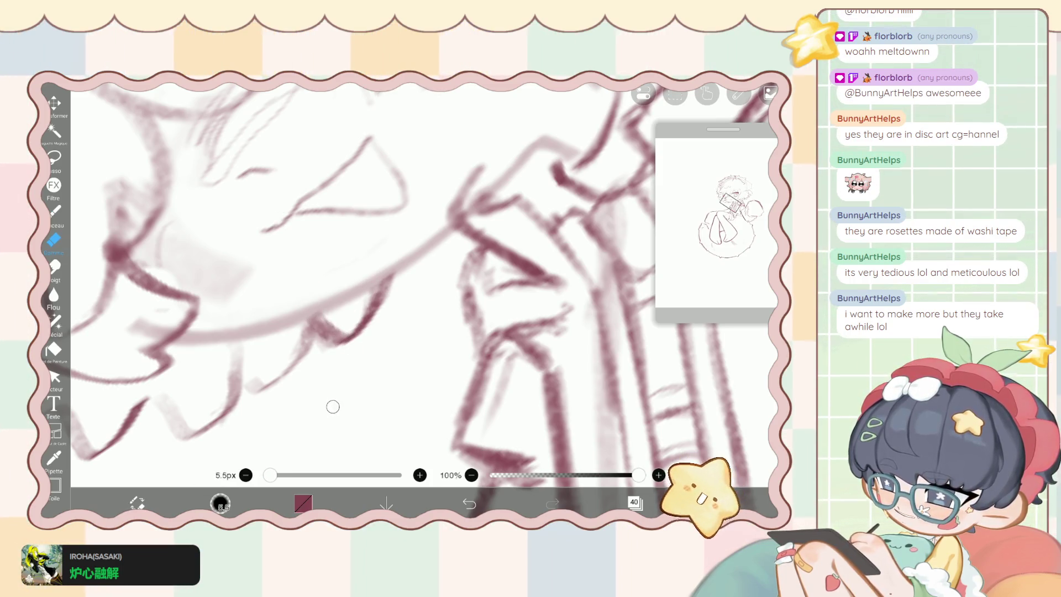
mouse_move(309, 348)
mouse_down()
mouse_move(317, 331)
mouse_move(343, 326)
mouse_up()
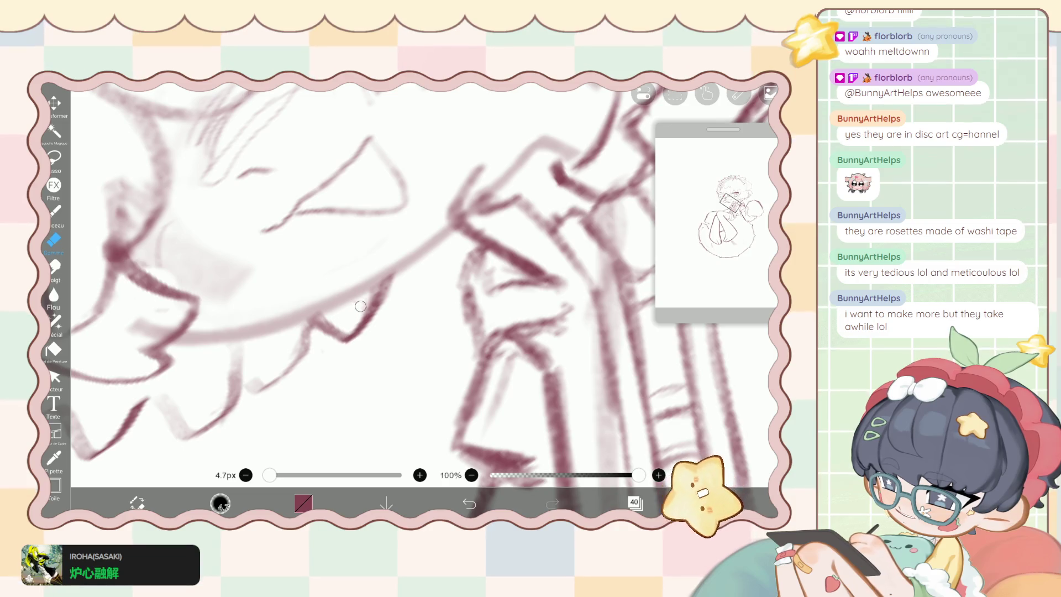
scroll(387, 287, down, 3)
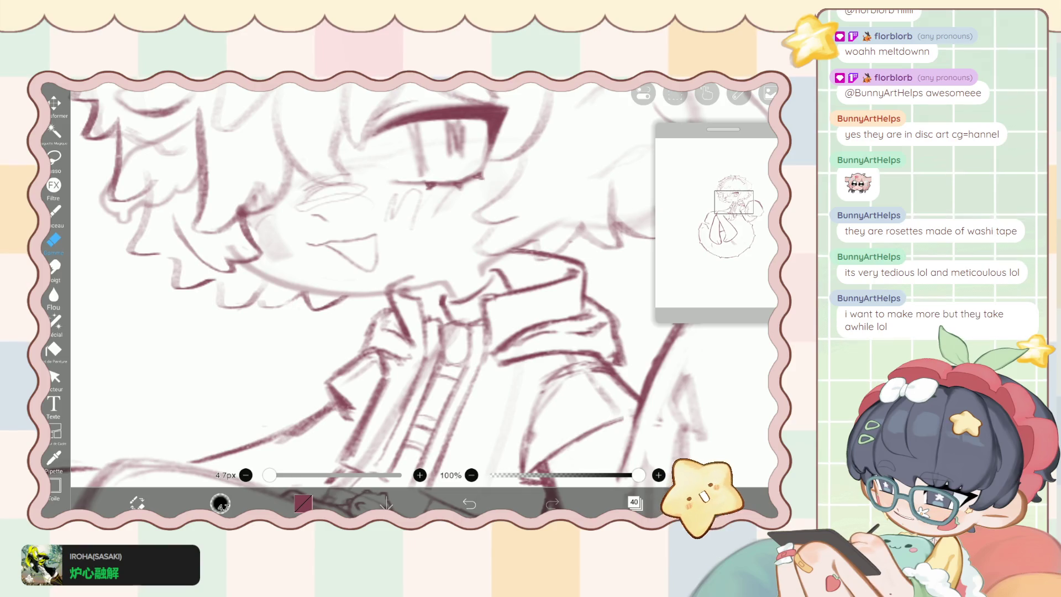
scroll(331, 287, down, 5)
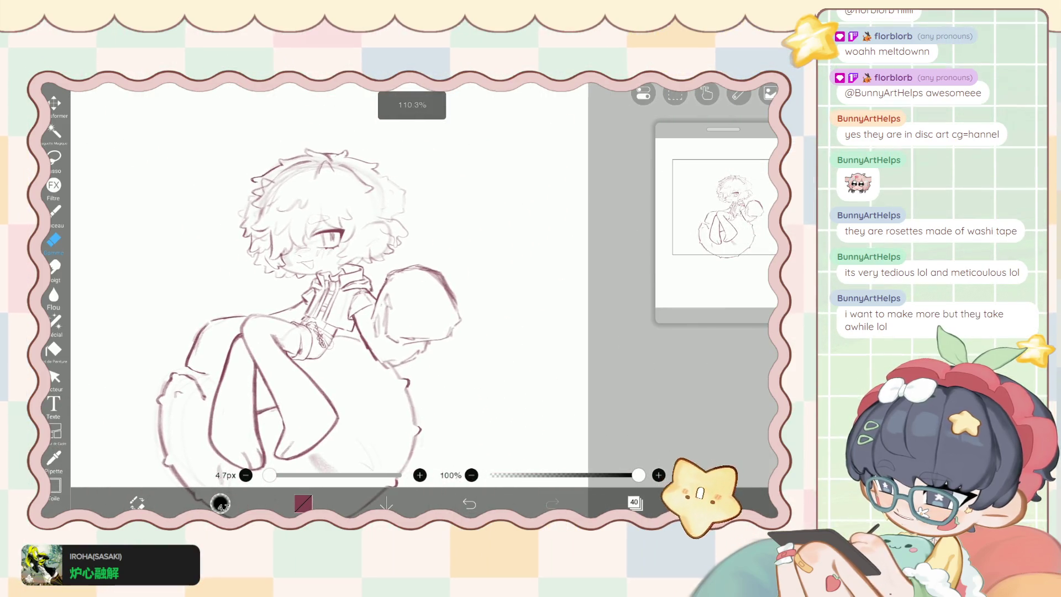
Redraw and darken the collar lines, then erase the excess stroke edges.
key(b)
scroll(420, 287, up, 4)
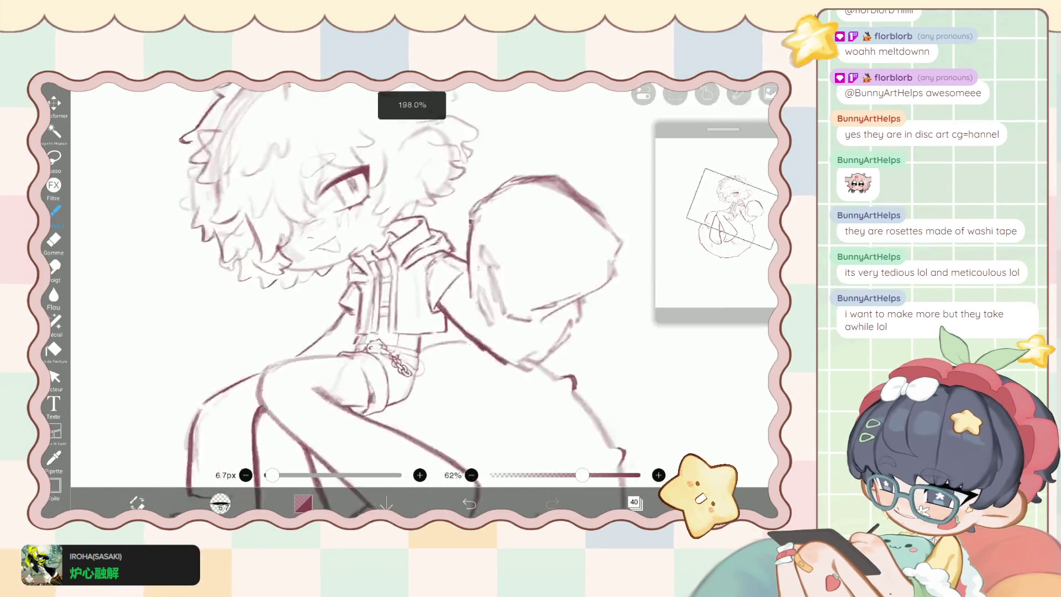
scroll(338, 344, up, 4)
mouse_move(332, 291)
mouse_down()
mouse_move(343, 353)
mouse_move(338, 344)
mouse_move(301, 386)
mouse_up()
drag(298, 346, 271, 387)
mouse_move(340, 356)
mouse_down()
mouse_move(287, 390)
mouse_move(315, 381)
mouse_up()
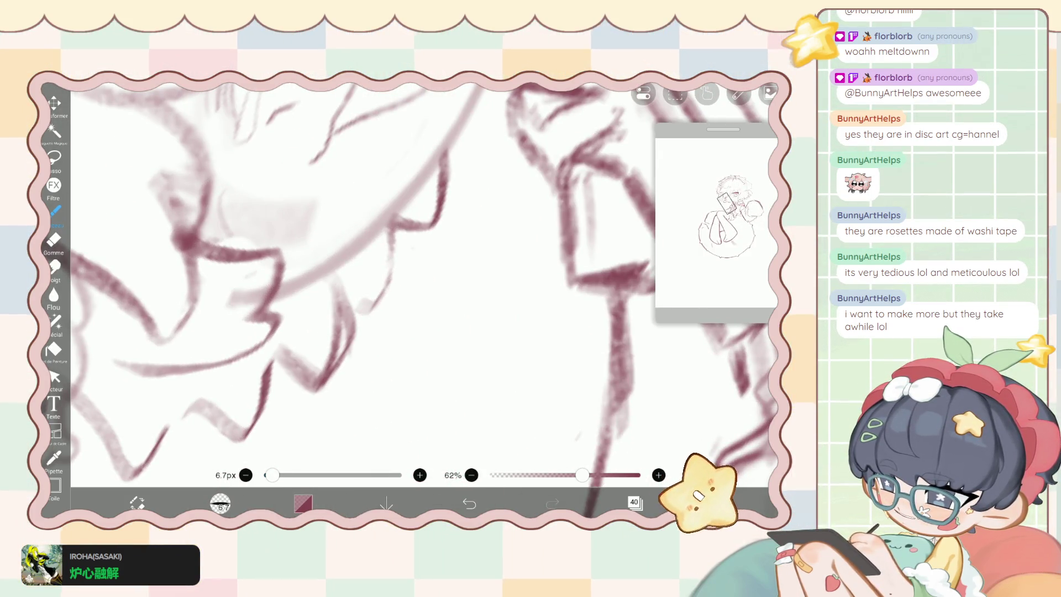
key(e)
mouse_move(350, 293)
mouse_down()
mouse_move(342, 354)
mouse_move(340, 332)
mouse_move(326, 382)
mouse_move(298, 389)
mouse_up()
drag(323, 345, 279, 373)
scroll(420, 288, down, 3)
scroll(420, 287, up, 3)
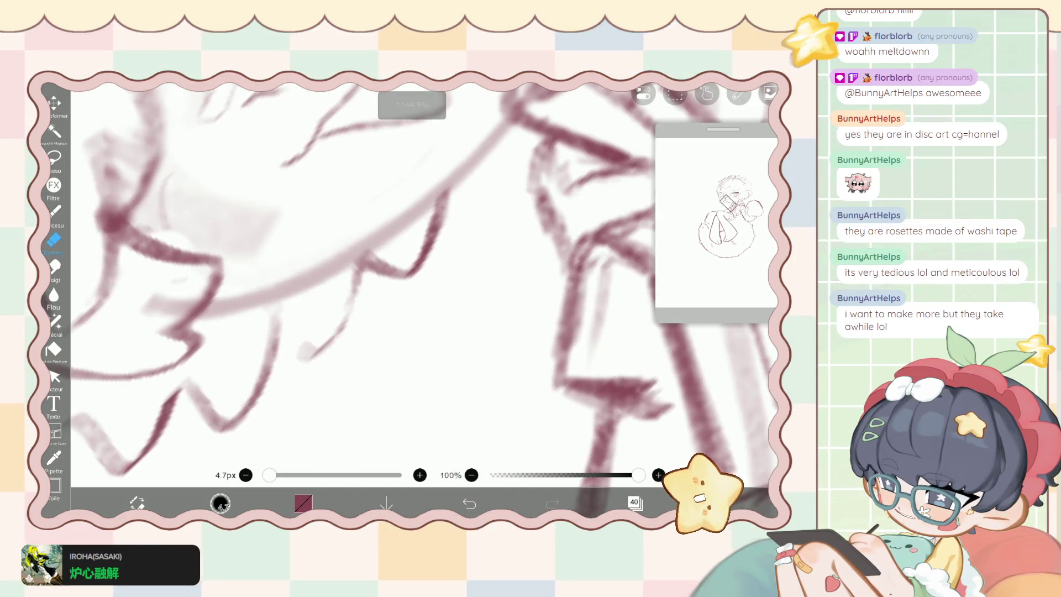
Add another maroon stroke to the lineart near the face and collar.
key(b)
mouse_move(288, 314)
mouse_down()
mouse_move(298, 356)
mouse_move(330, 340)
mouse_move(352, 247)
mouse_up()
scroll(352, 248, up, 3)
scroll(420, 287, down, 5)
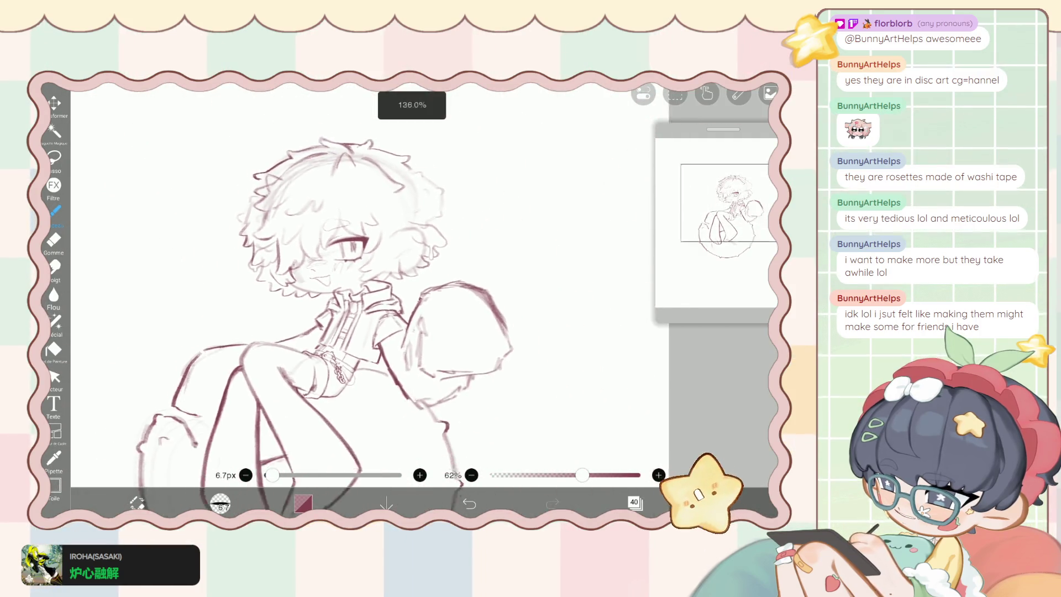
scroll(320, 280, up, 5)
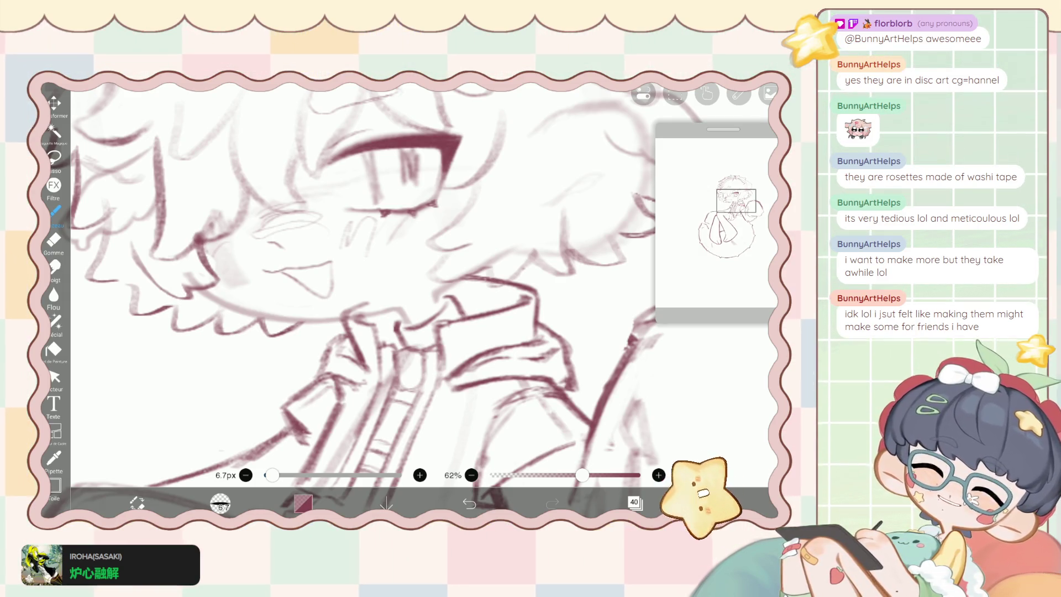
scroll(359, 298, up, 2)
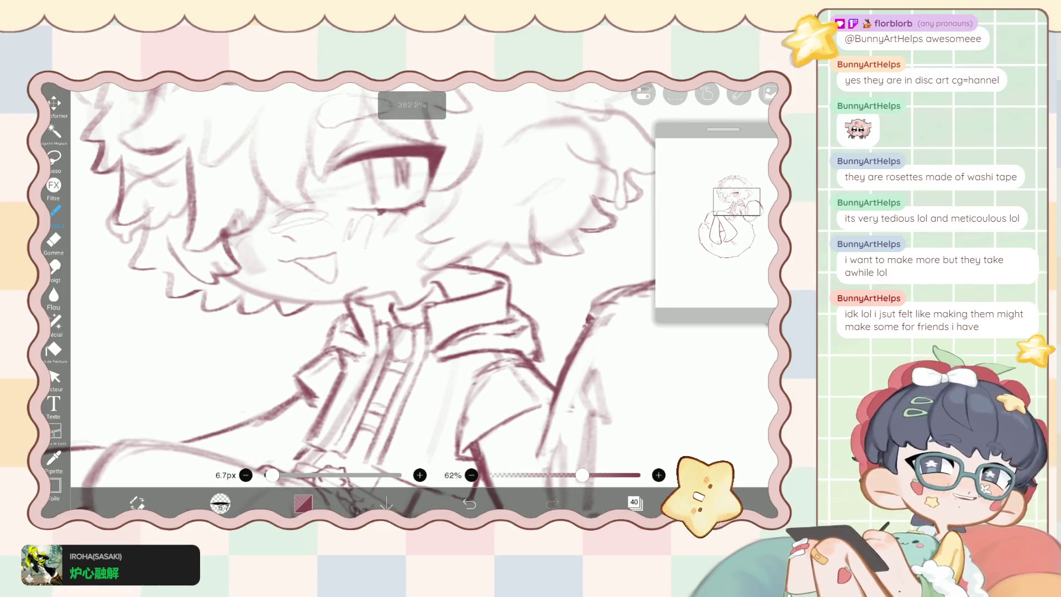
scroll(359, 298, up, 1)
scroll(359, 298, up, 1)
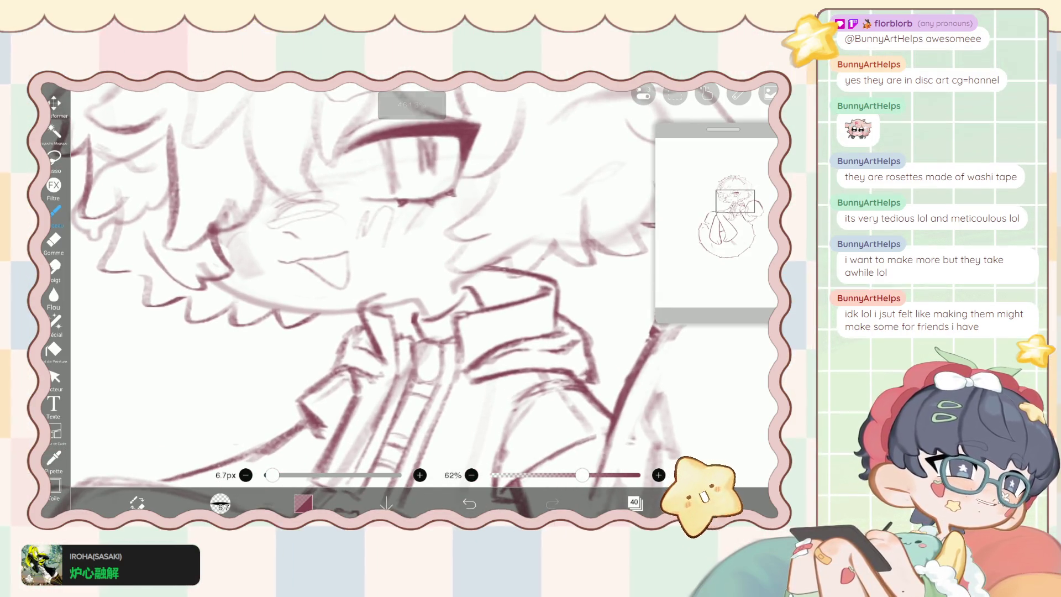
scroll(359, 298, up, 1)
scroll(381, 330, up, 5)
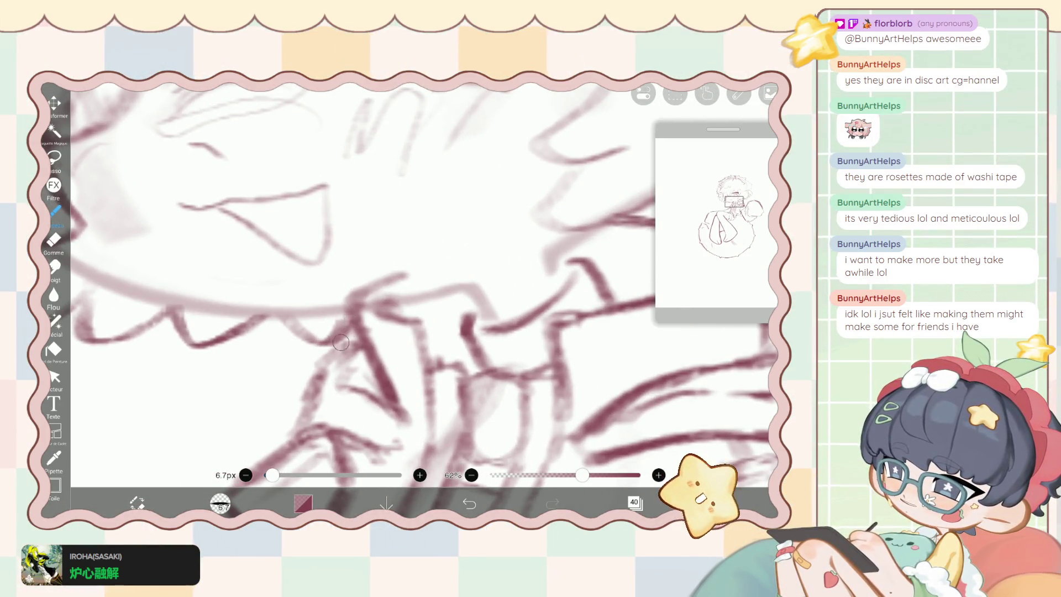
Pick Spécial > Stylo à liquifier at 81px Épaisseur, then return to the Pinceau brush.
click(54, 240)
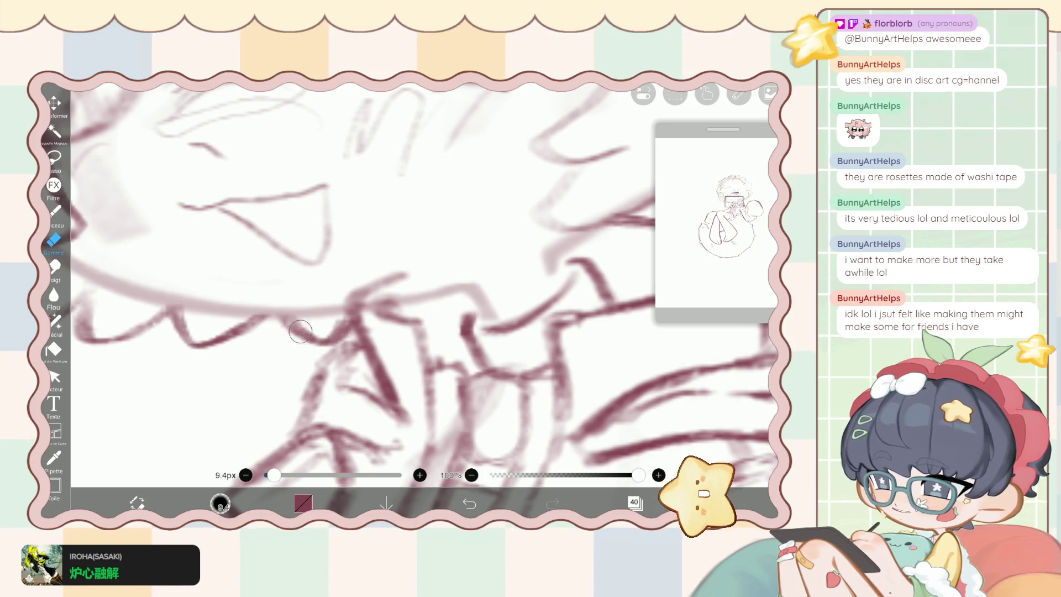
scroll(381, 330, down, 5)
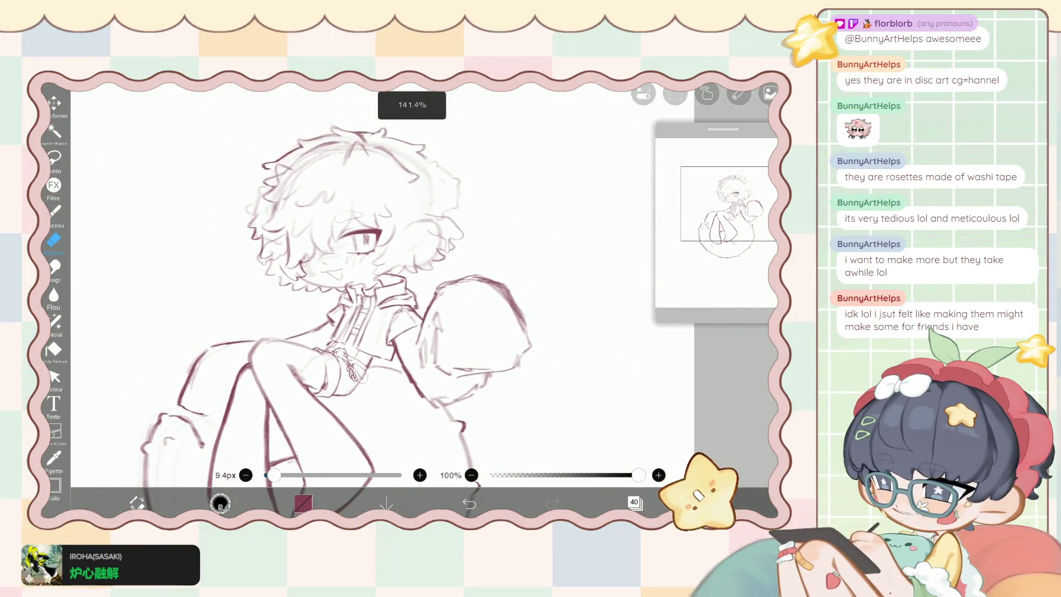
click(55, 320)
drag(666, 455, 641, 455)
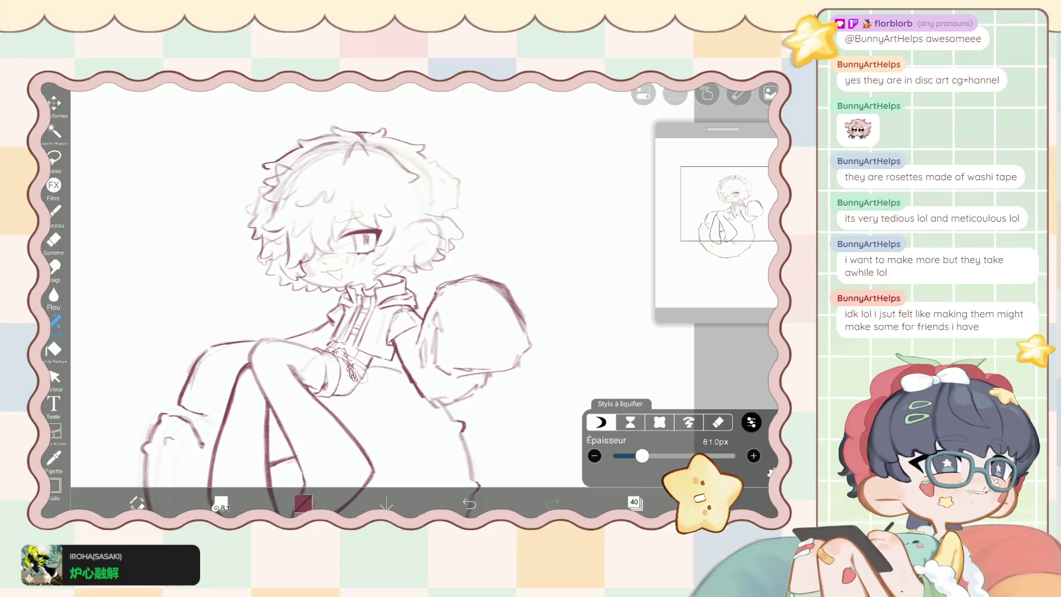
key(b)
scroll(354, 276, up, 3)
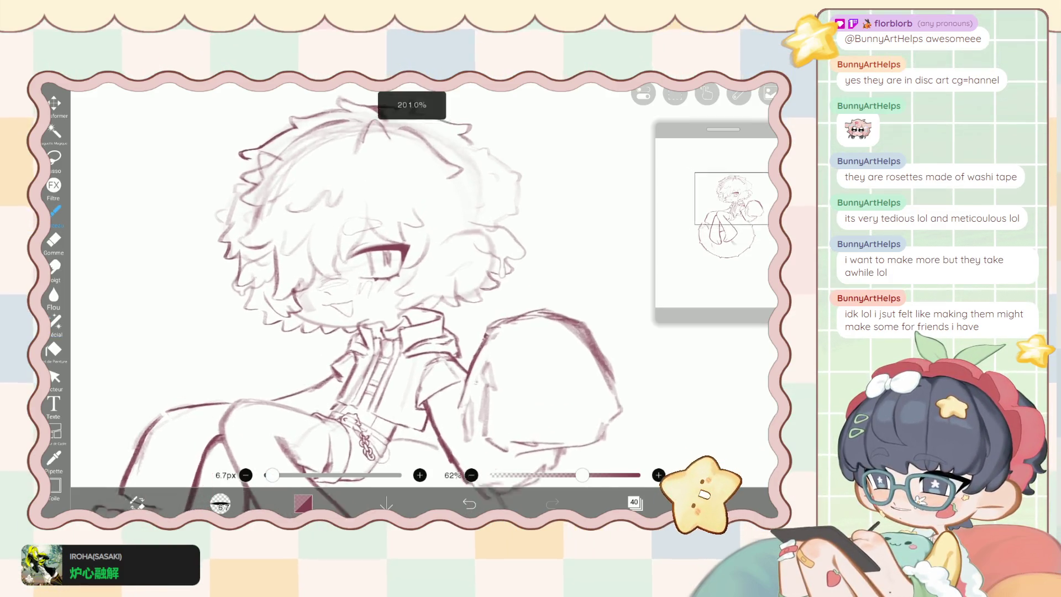
click(635, 501)
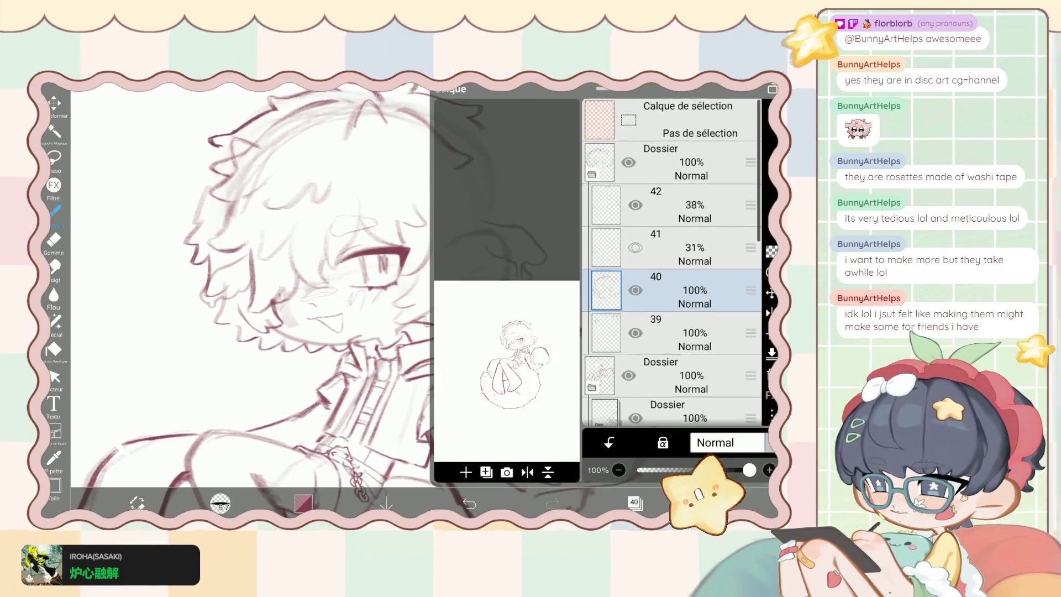
Make layer 42 active and begin redrawing and erasing the hair curls near the face.
click(691, 209)
click(634, 501)
scroll(319, 277, up, 10)
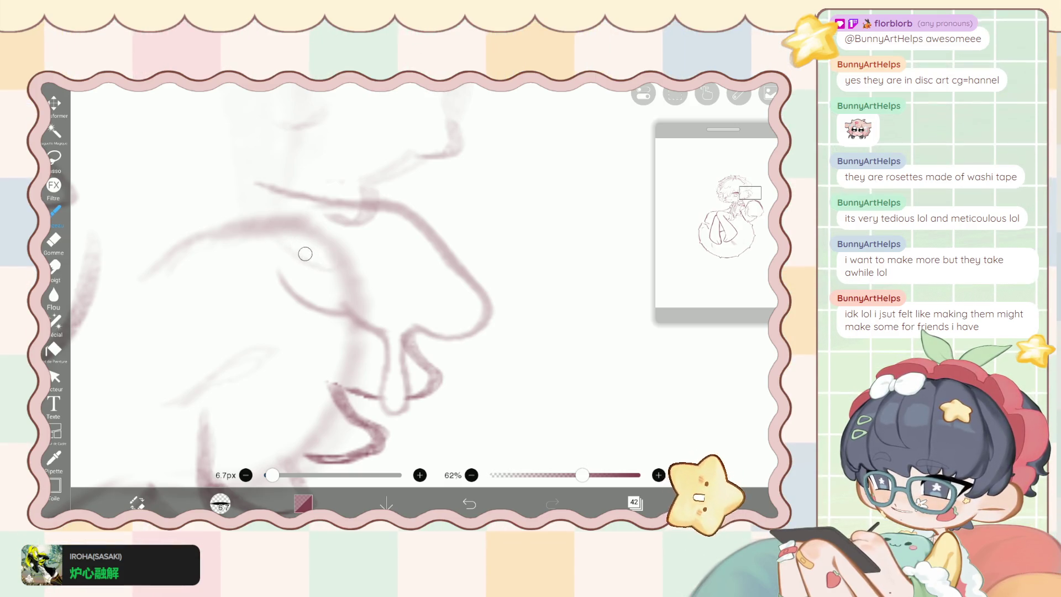
key(e)
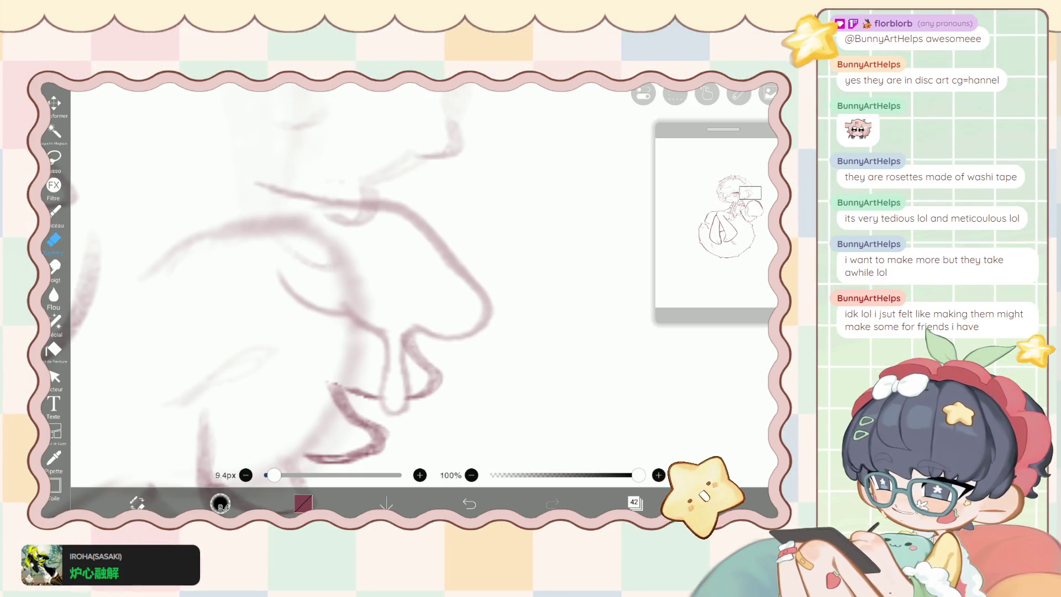
key(b)
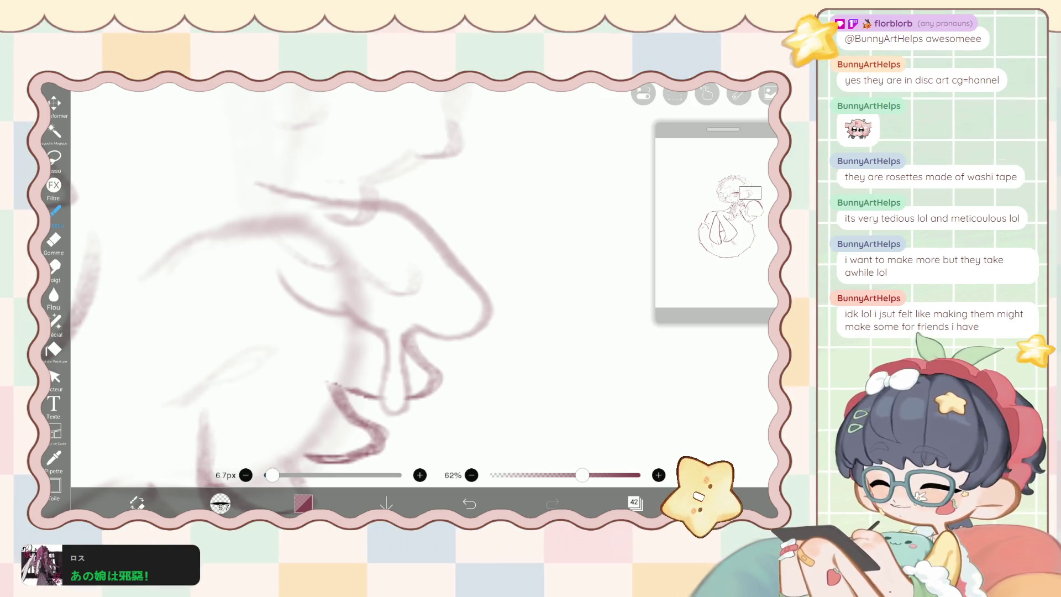
click(53, 240)
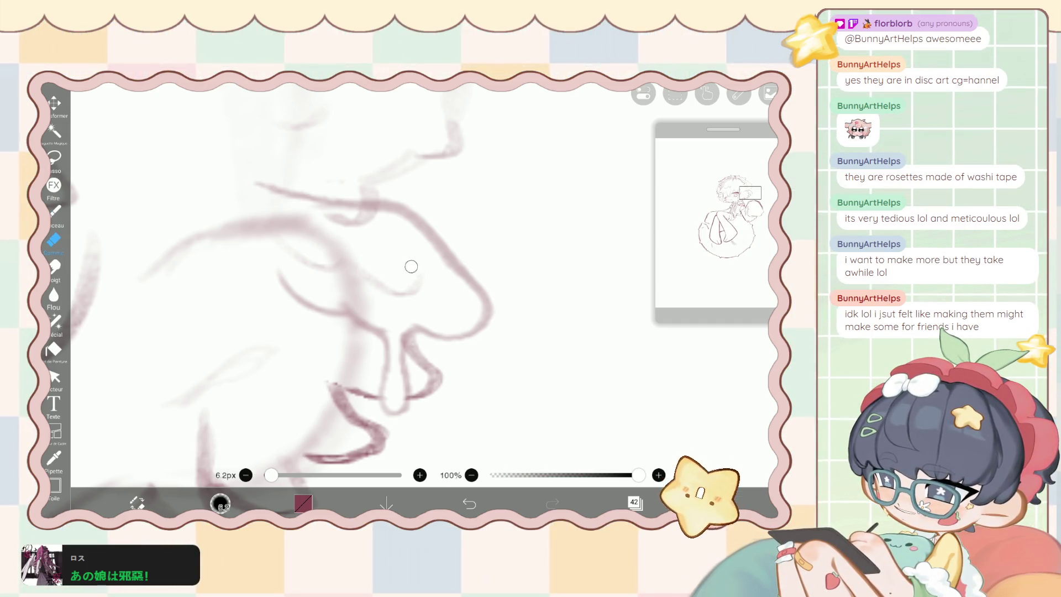
scroll(410, 270, down, 3)
scroll(331, 276, up, 2)
key(b)
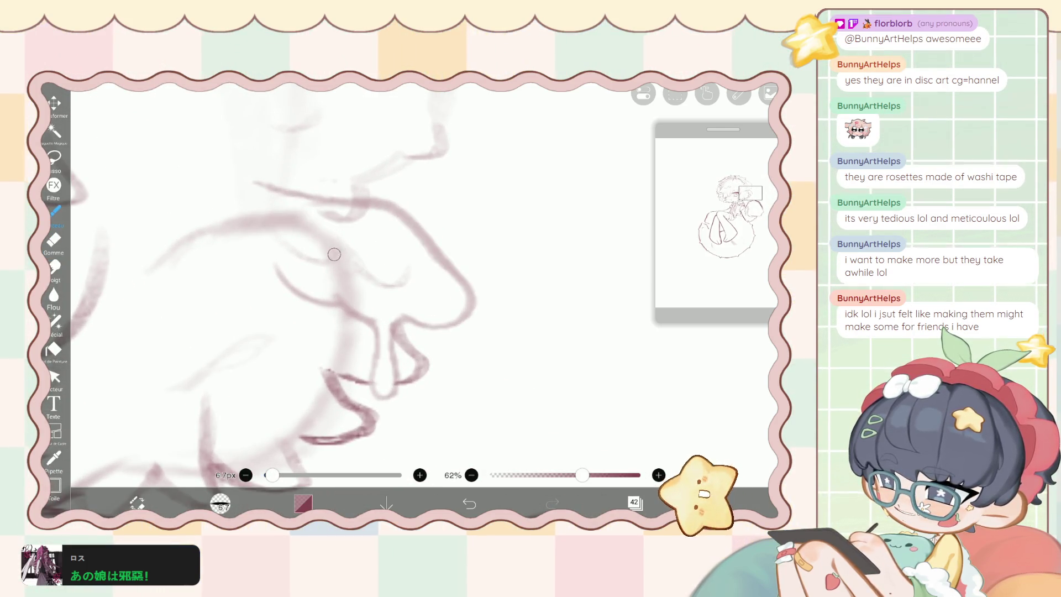
Keep alternating Gomme and Pinceau to clean up the curls beside the face.
key(e)
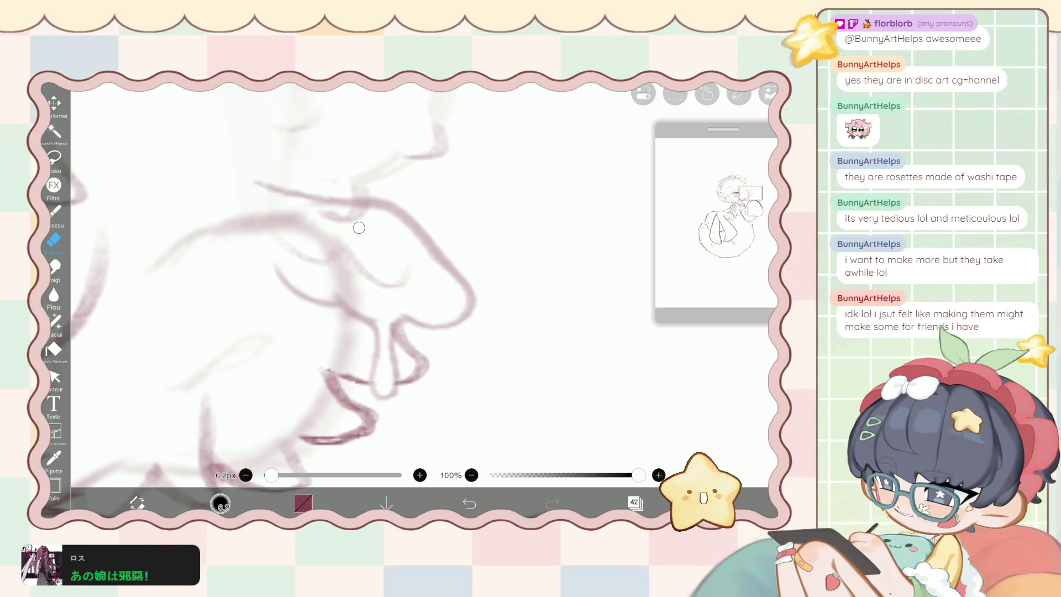
scroll(359, 227, down, 5)
scroll(358, 227, up, 2)
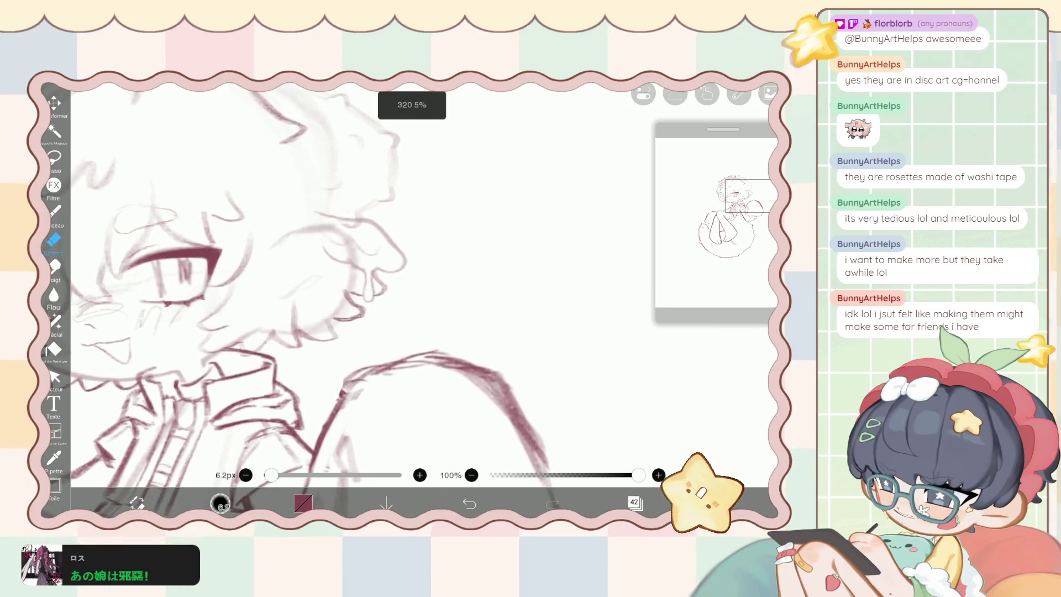
scroll(332, 276, up, 2)
key(b)
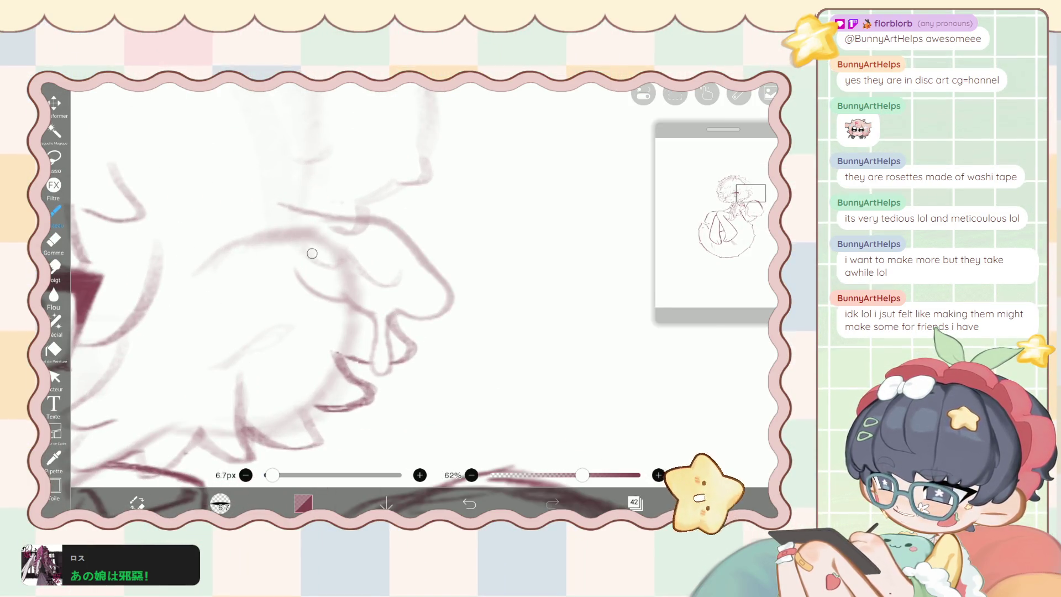
key(e)
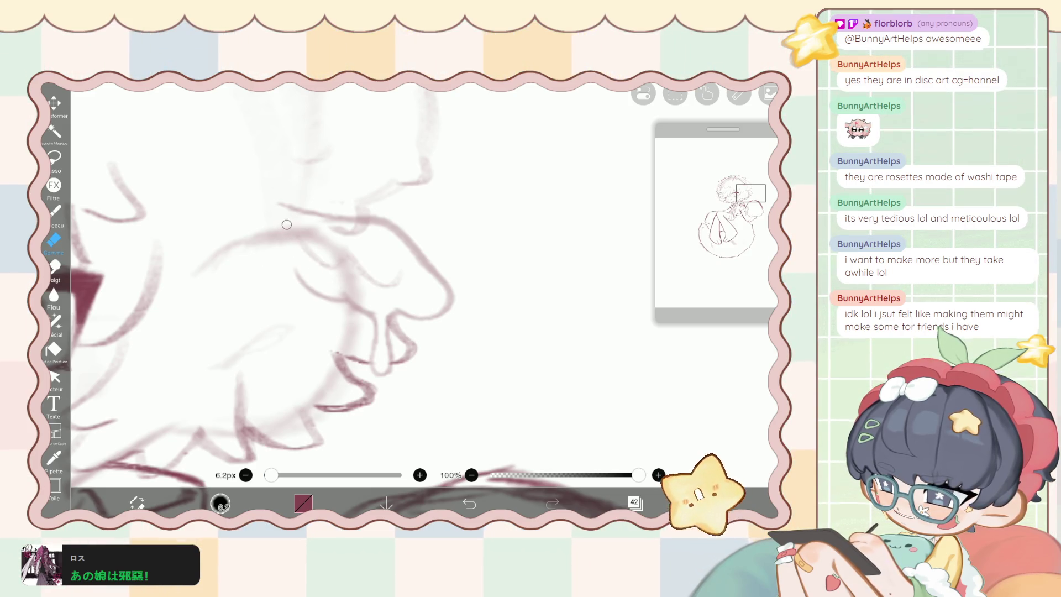
scroll(253, 177, down, 3)
key(b)
scroll(280, 330, left, 2)
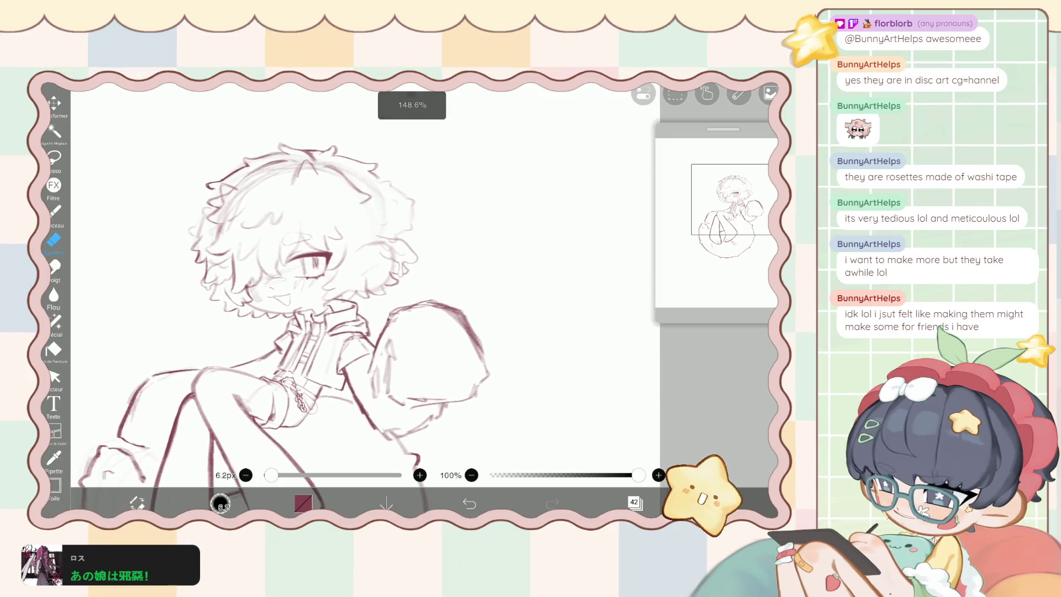
scroll(279, 206, up, 3)
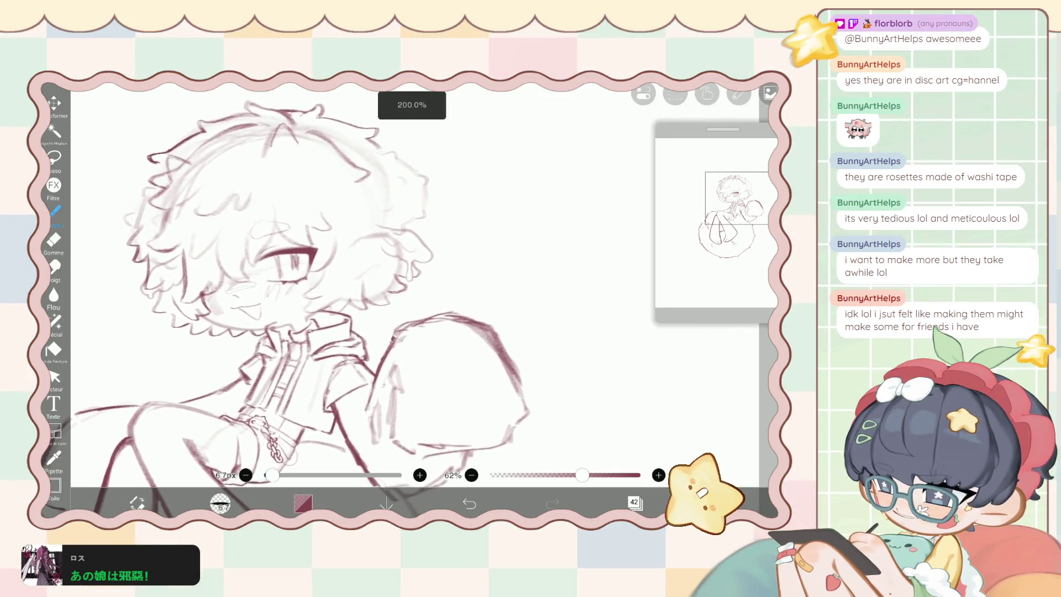
click(635, 502)
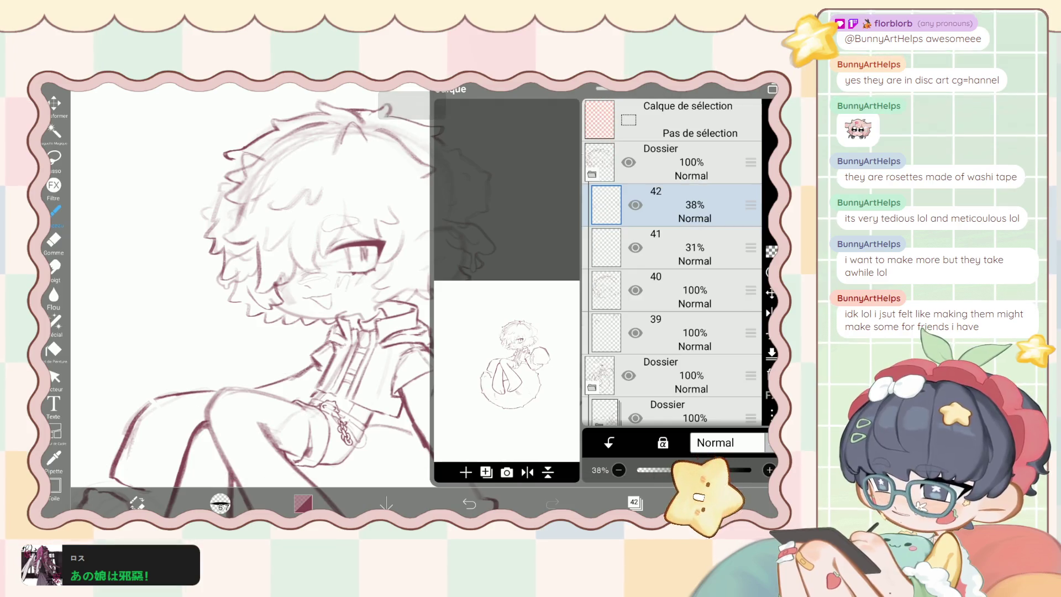
Switch the active layer to 41, then 40, check the canvas, and reopen the layer list.
click(674, 247)
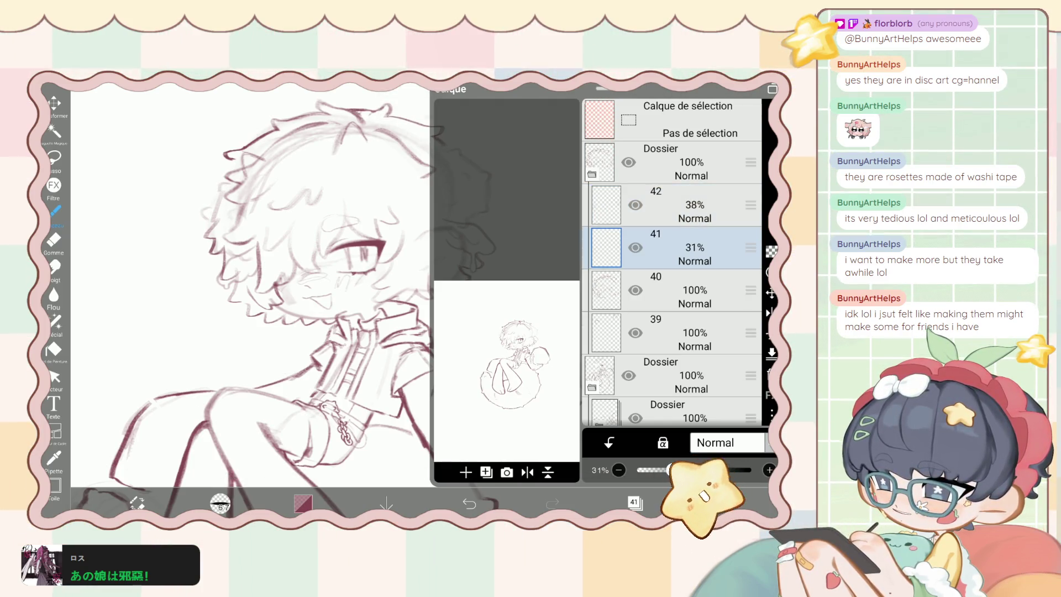
click(674, 290)
click(635, 502)
scroll(365, 287, up, 1)
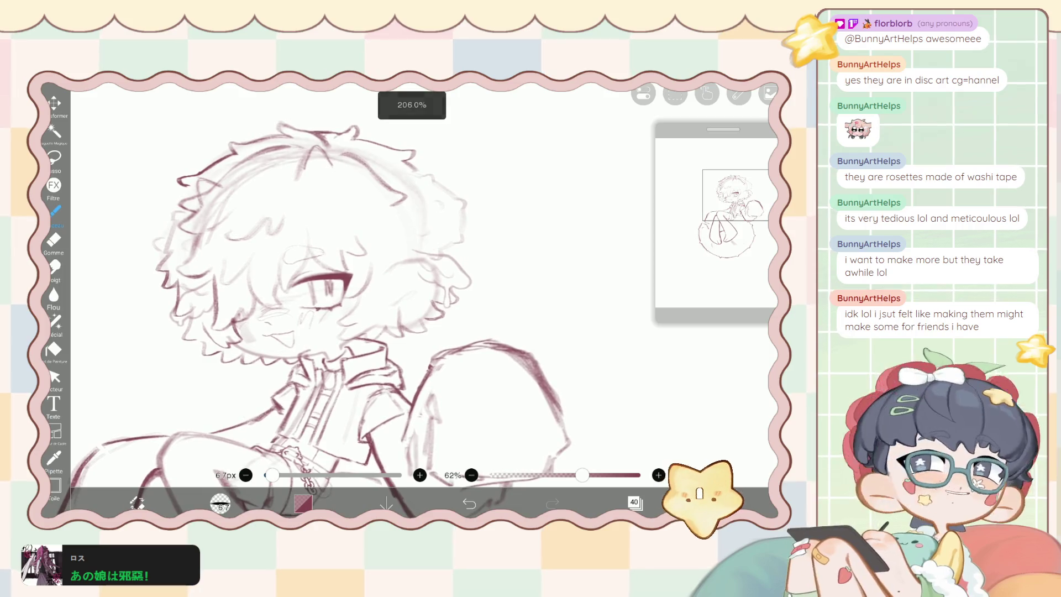
scroll(489, 196, up, 1)
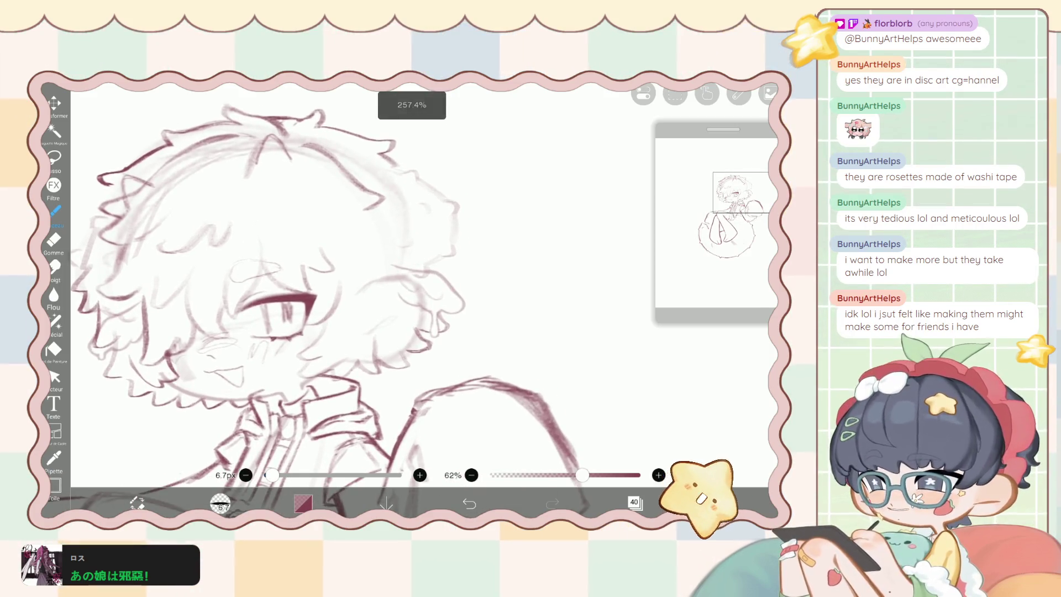
scroll(332, 304, down, 1)
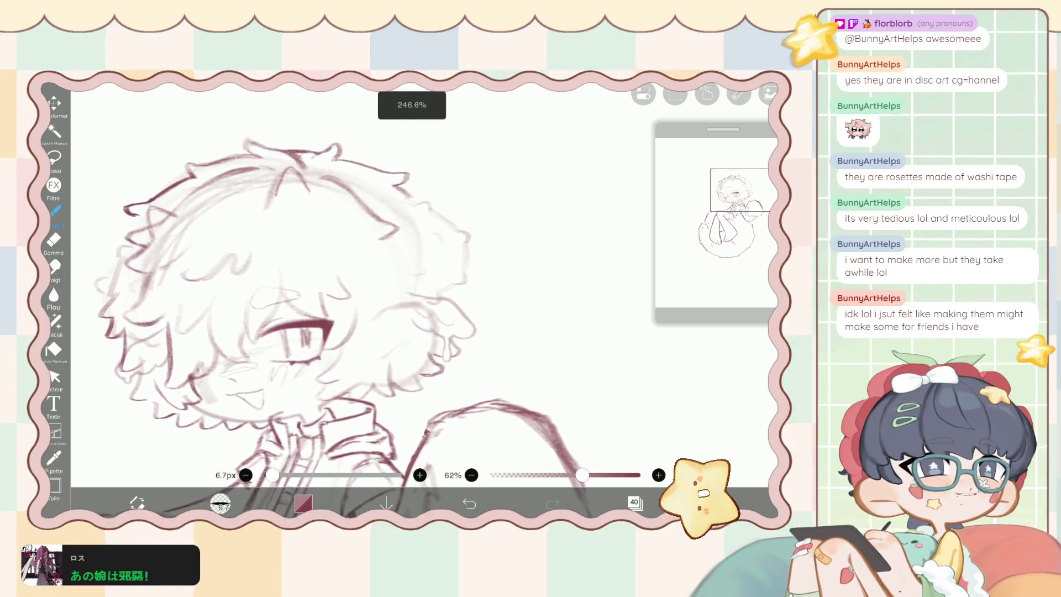
scroll(343, 331, down, 3)
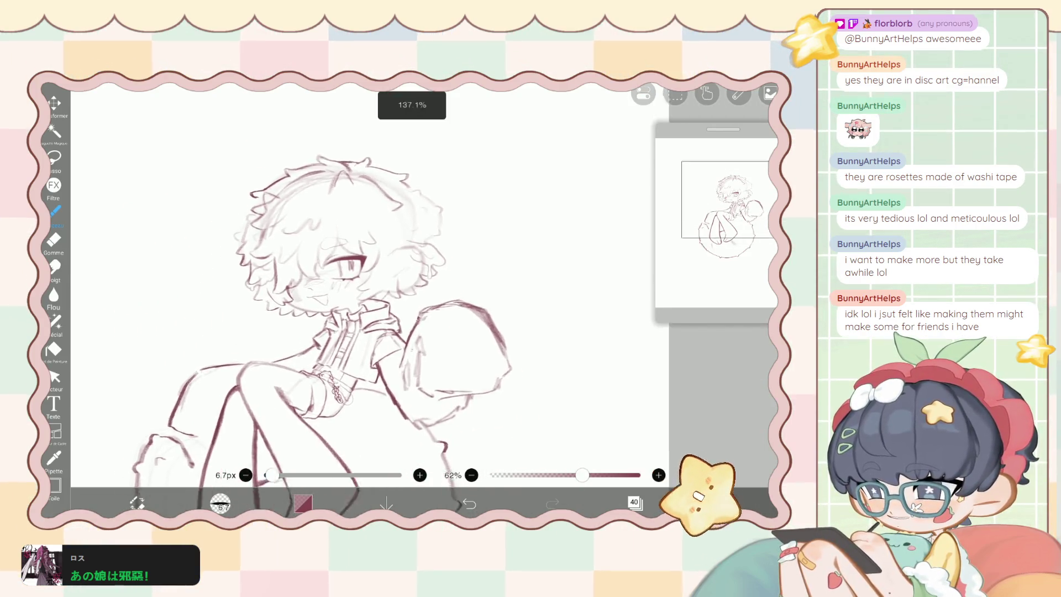
scroll(332, 276, up, 3)
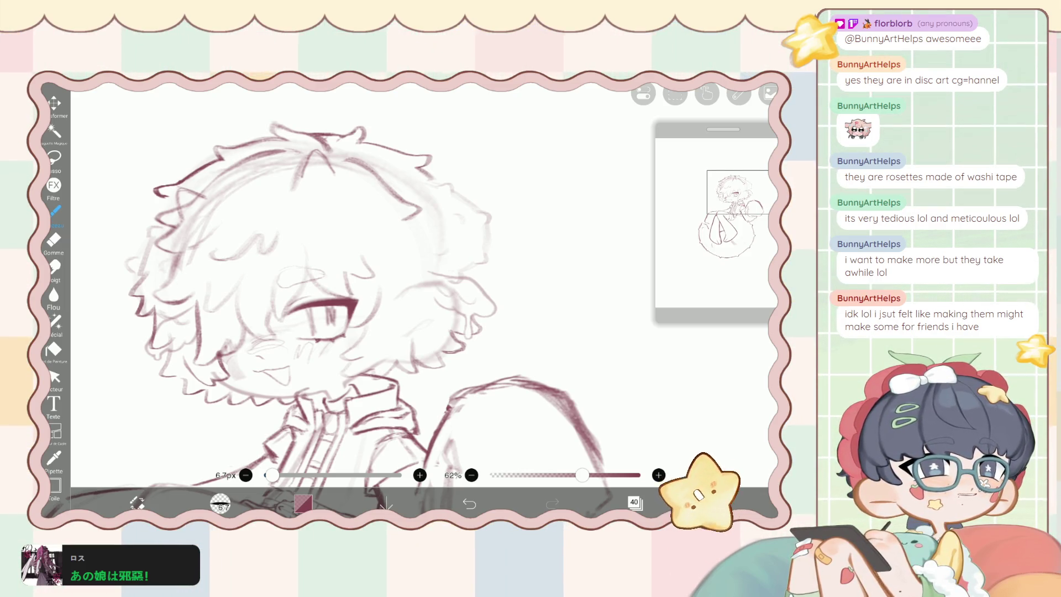
scroll(326, 326, down, 2)
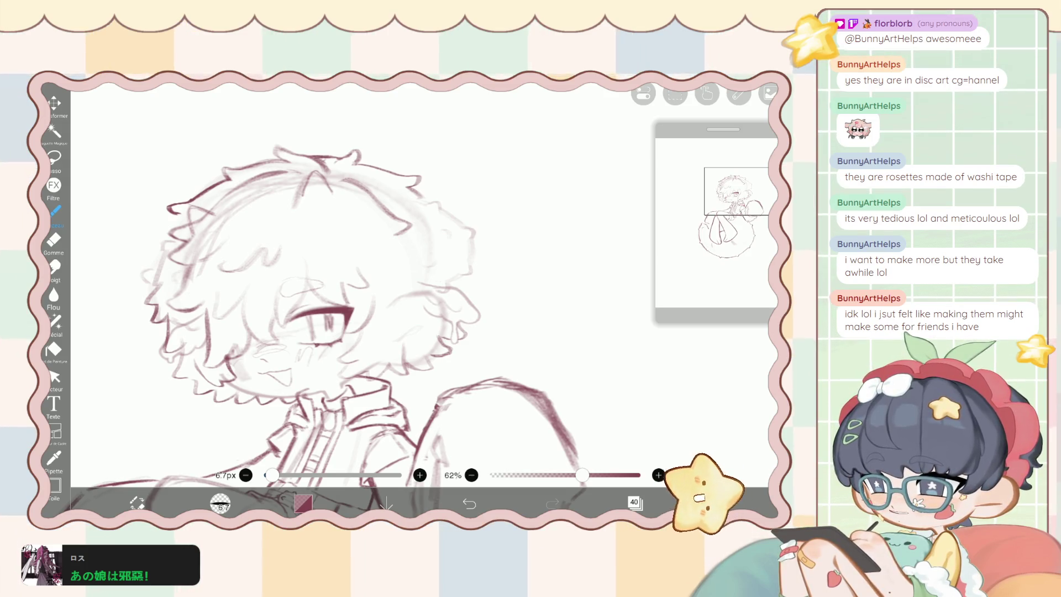
click(636, 502)
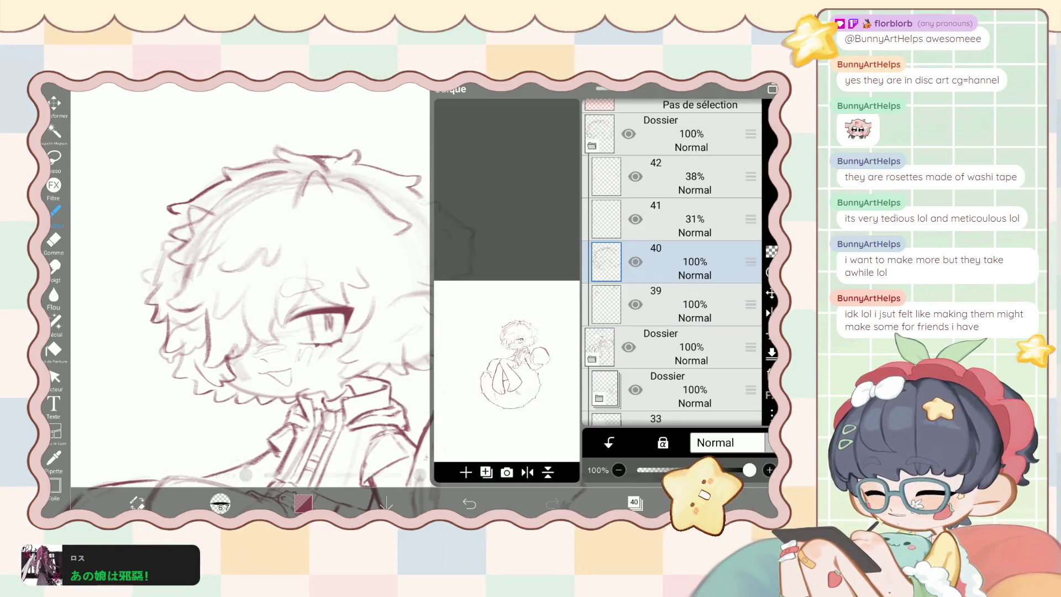
Add a new blank layer above the lineart and enlarge the brush to 14.5px.
click(486, 471)
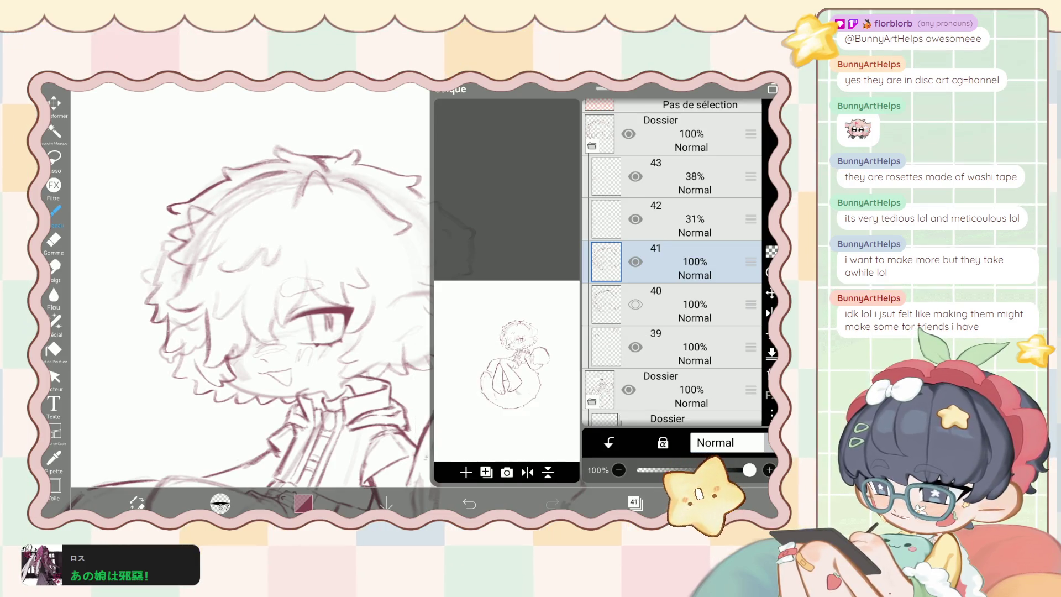
click(635, 502)
drag(272, 475, 279, 475)
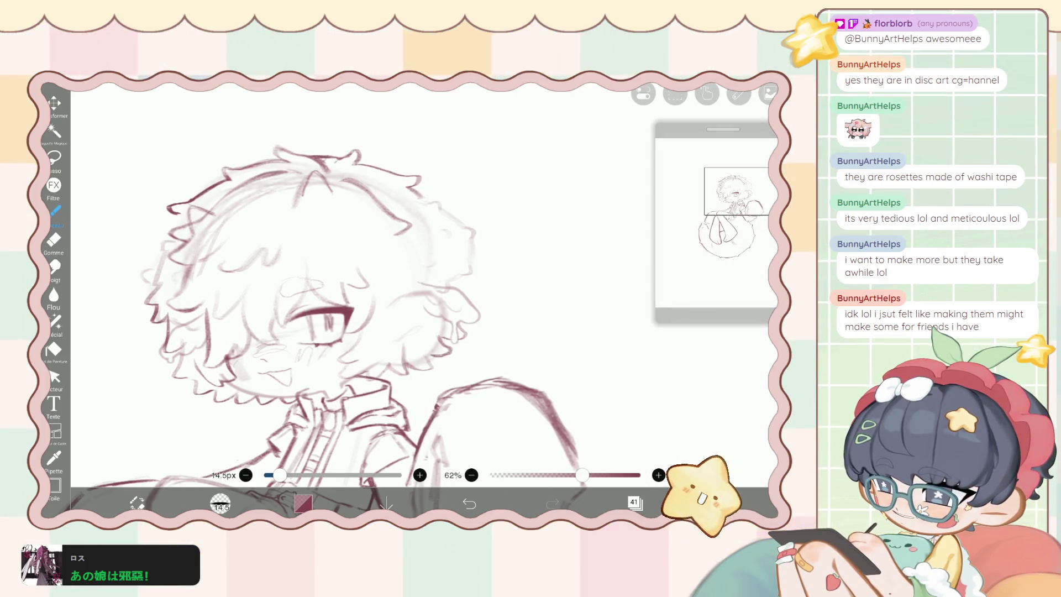
key(e)
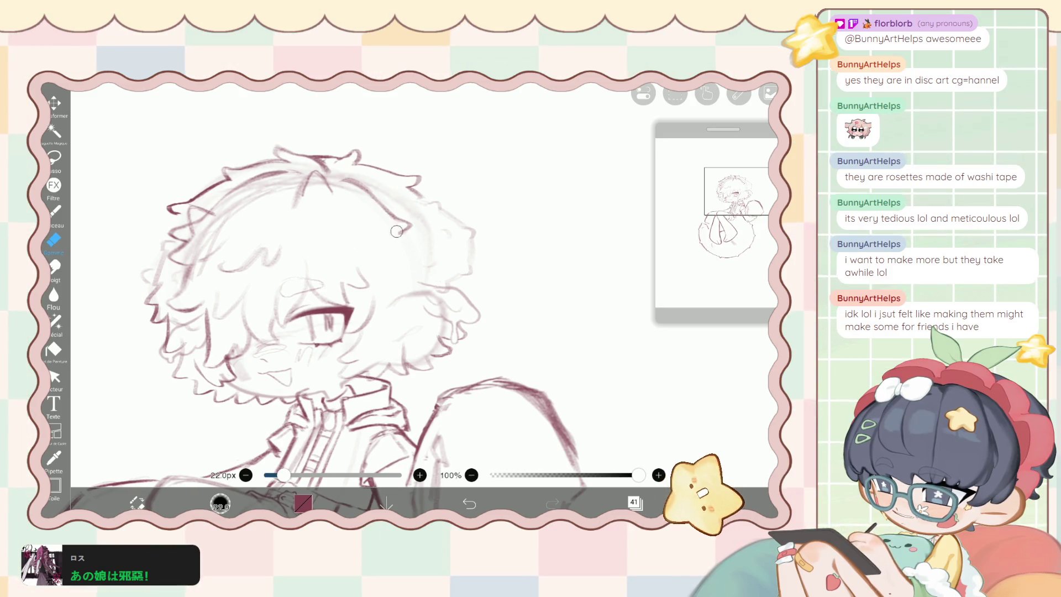
key(b)
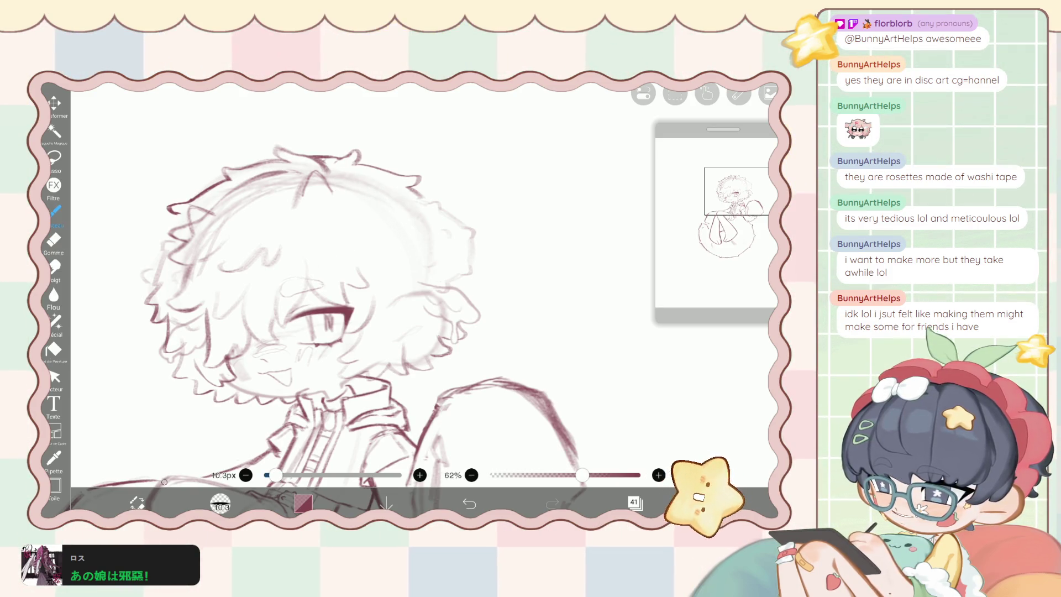
Shrink the brush to 9.7px and undo the latest brush strokes.
key(bracketleft)
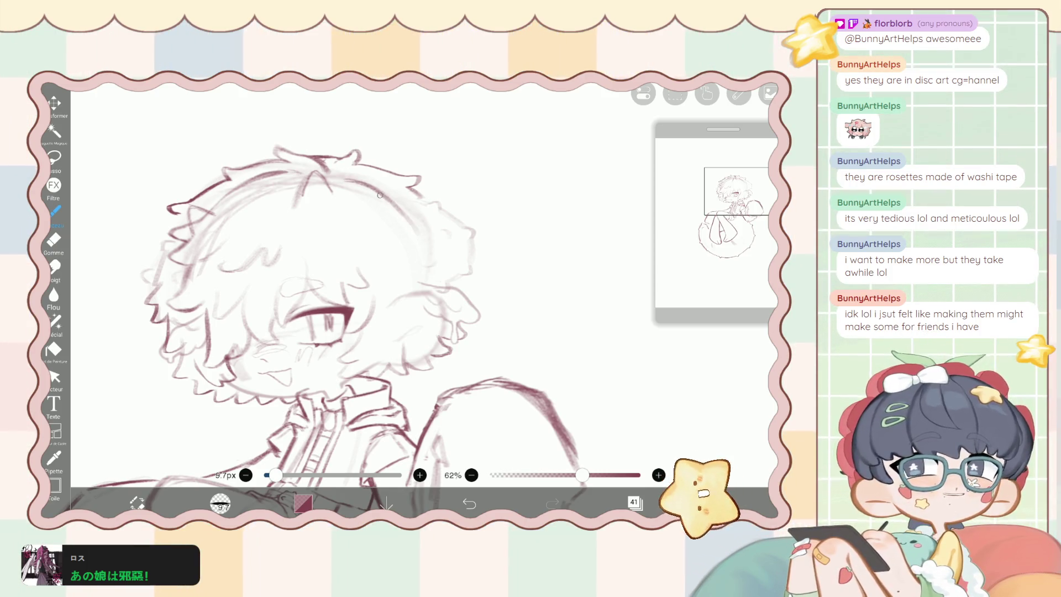
key(ctrl+z)
key(e)
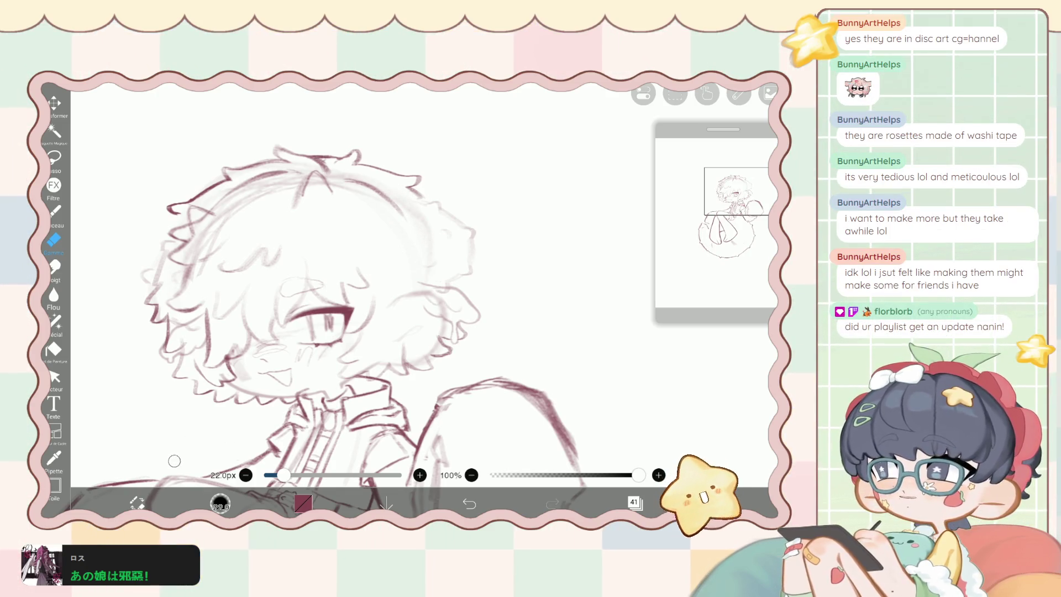
Return from the eraser to the 9.7px maroon brush at 62% opacity.
key(b)
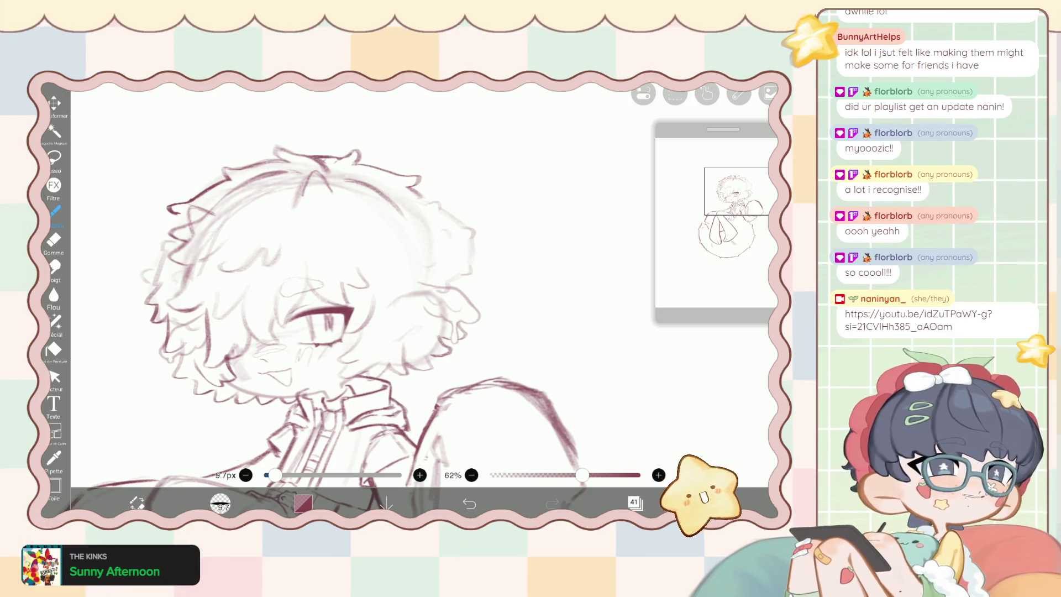
scroll(331, 304, down, 2)
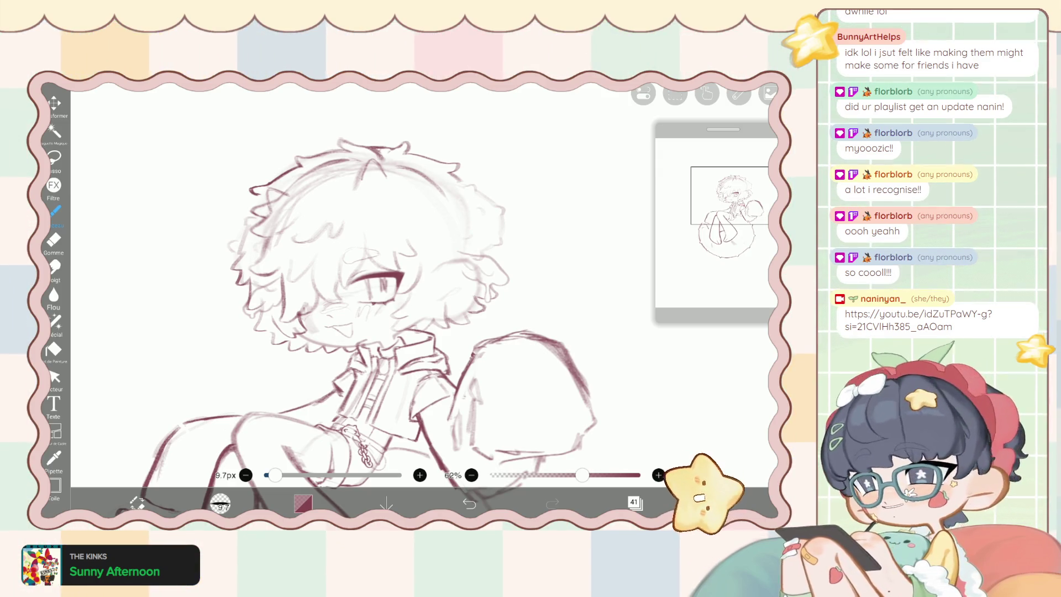
Undo a stroke, redraw the outer right hair outline darker, and select the 48px liquify pen.
scroll(347, 372, up, 2)
scroll(440, 221, up, 1)
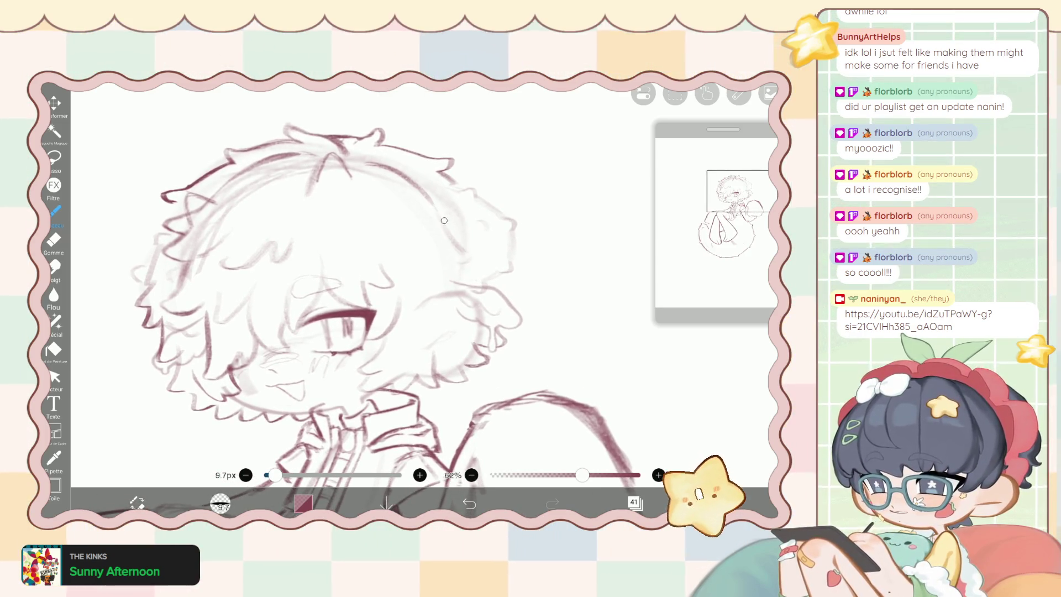
key(ctrl+z)
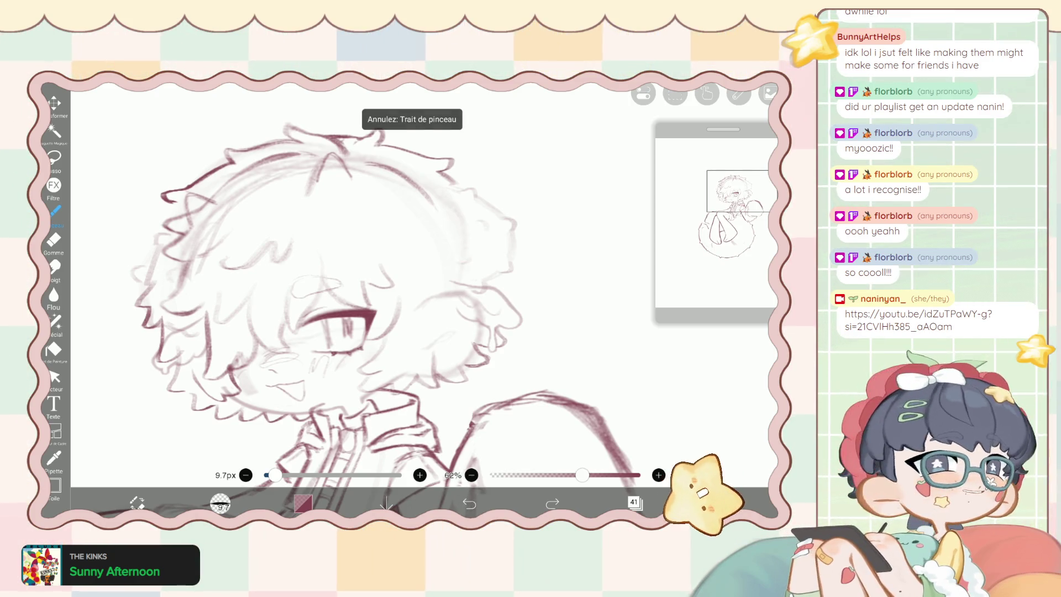
click(447, 213)
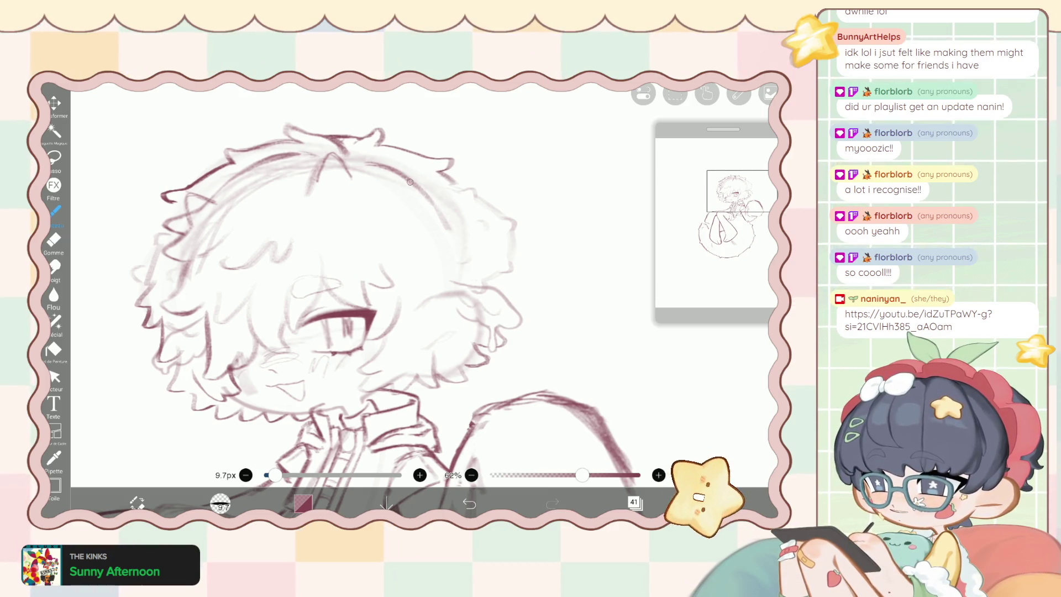
drag(409, 179, 475, 262)
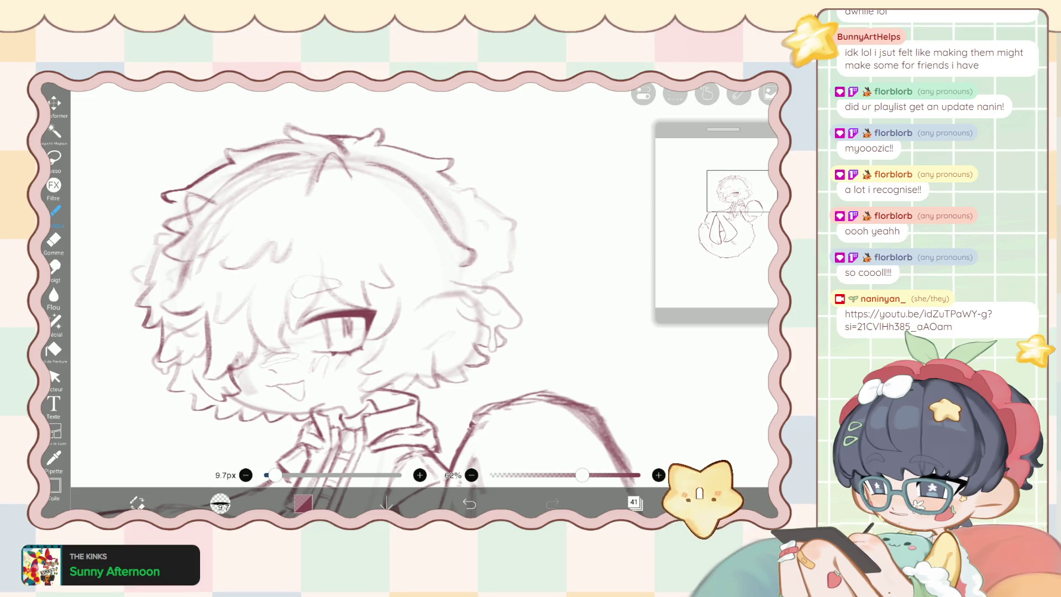
click(53, 320)
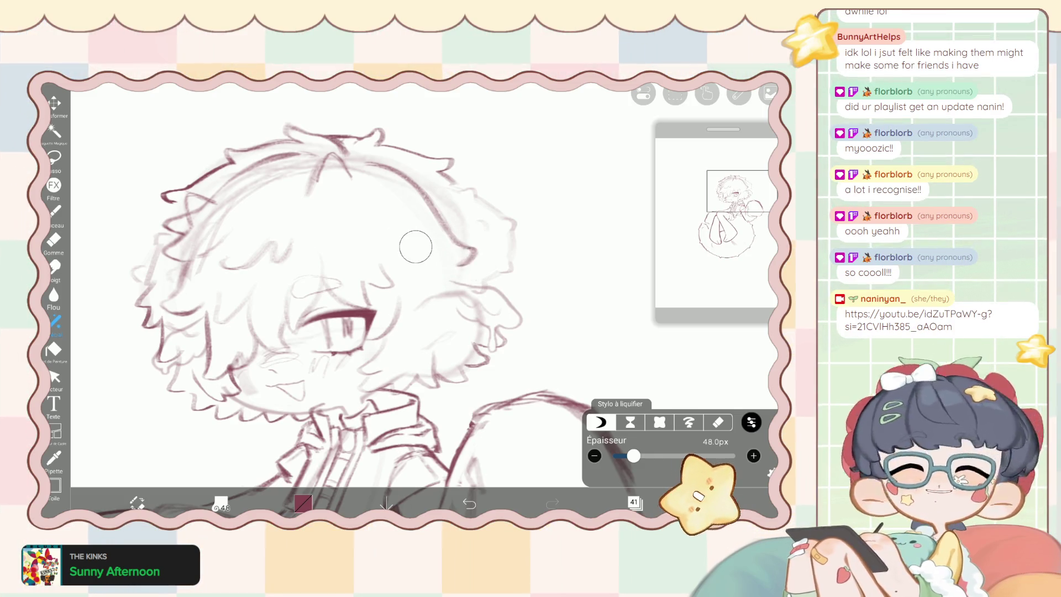
Enlarge the liquify pen to 130px, add a faint brush stroke on the hair, and undo an eraser stroke.
key(bracketright)
key(bracketright)
key(bracketright)
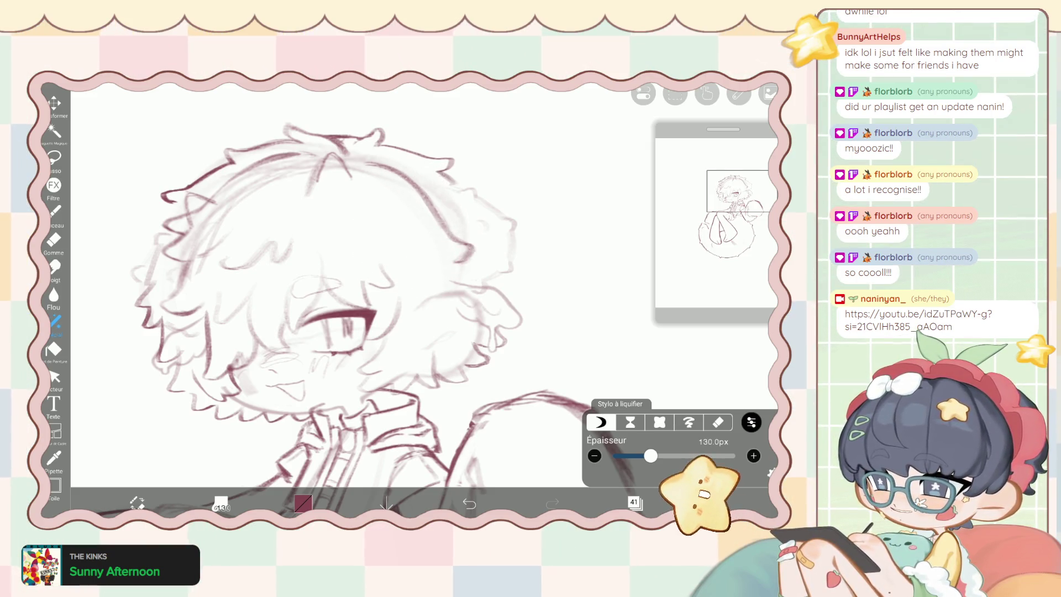
key(b)
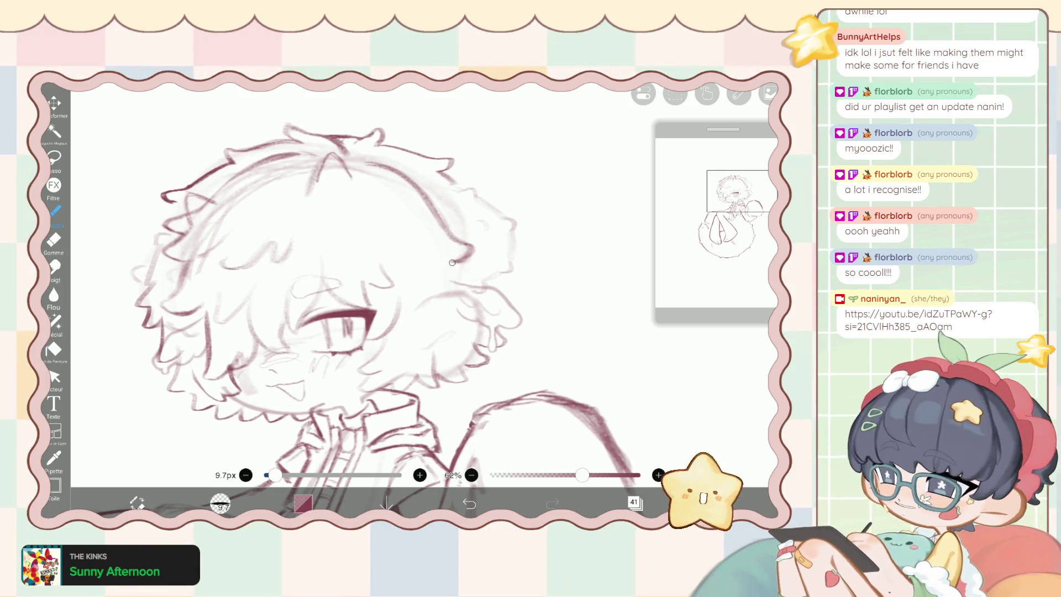
mouse_move(449, 259)
mouse_down()
mouse_move(453, 282)
mouse_move(428, 272)
mouse_move(457, 266)
mouse_up()
key(e)
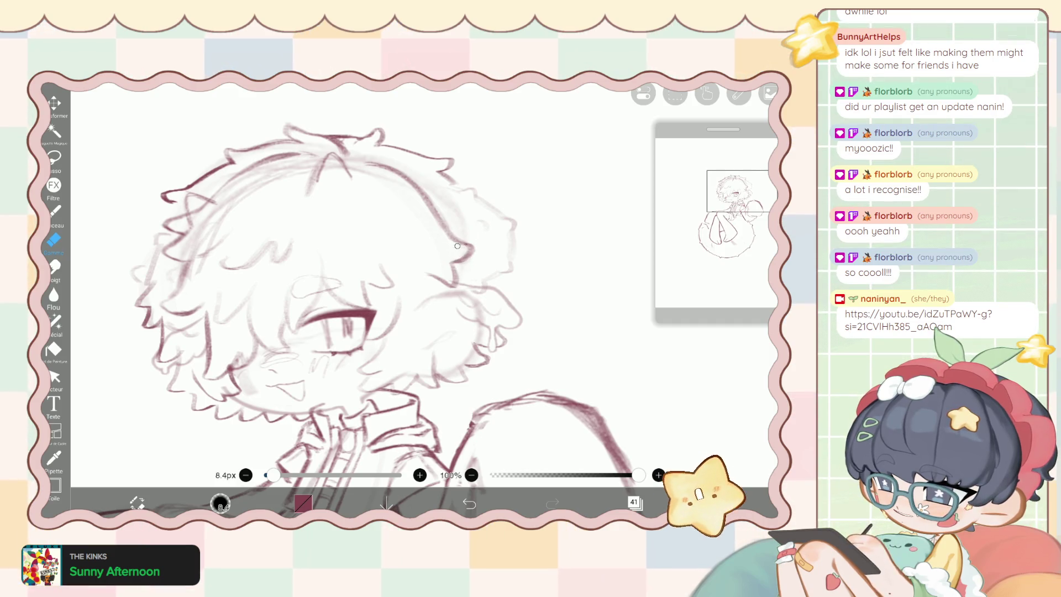
key(ctrl+z)
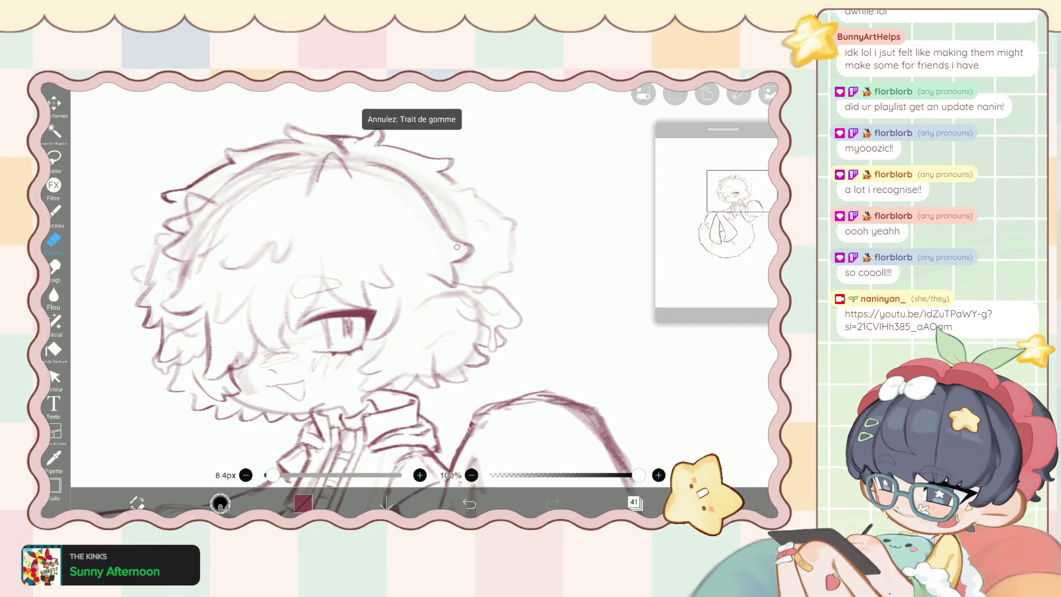
scroll(457, 247, down, 5)
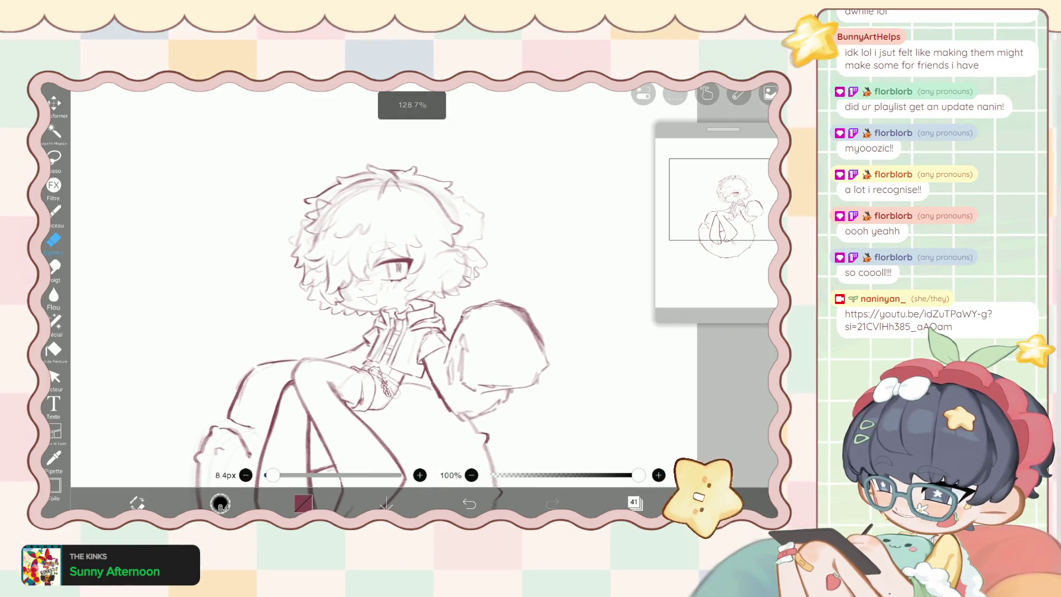
Zoom in on the head, briefly try the 50px liquify pen, and return to the 9.7px brush.
key(b)
scroll(365, 332, up, 2)
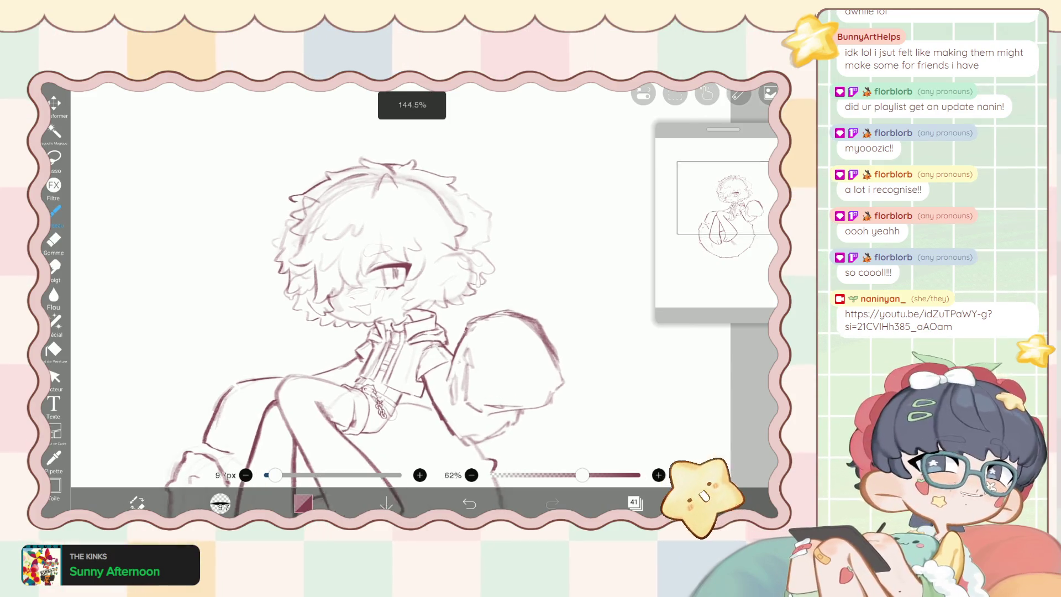
scroll(365, 276, up, 3)
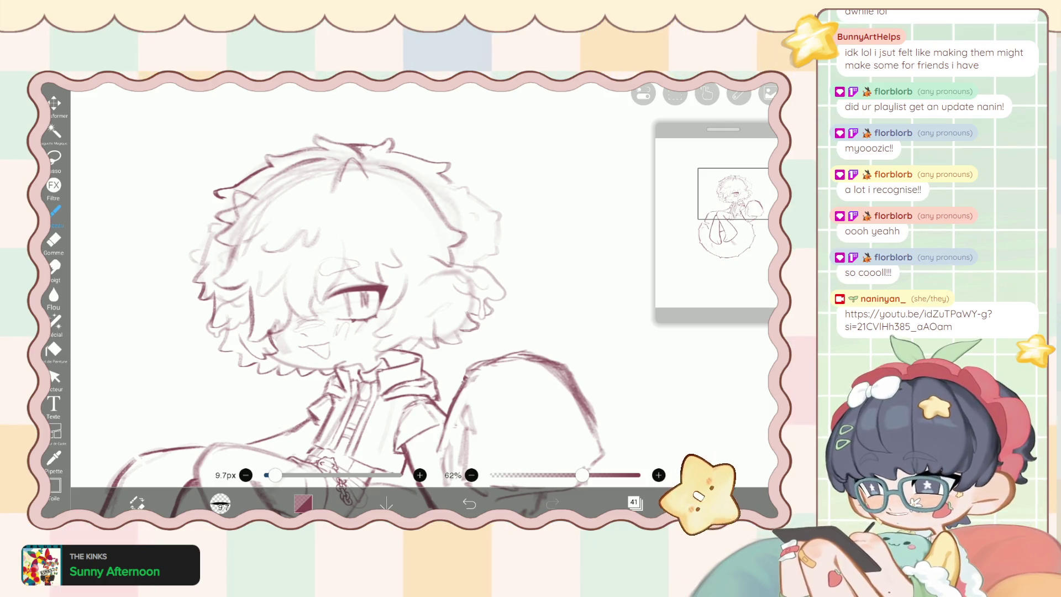
click(56, 322)
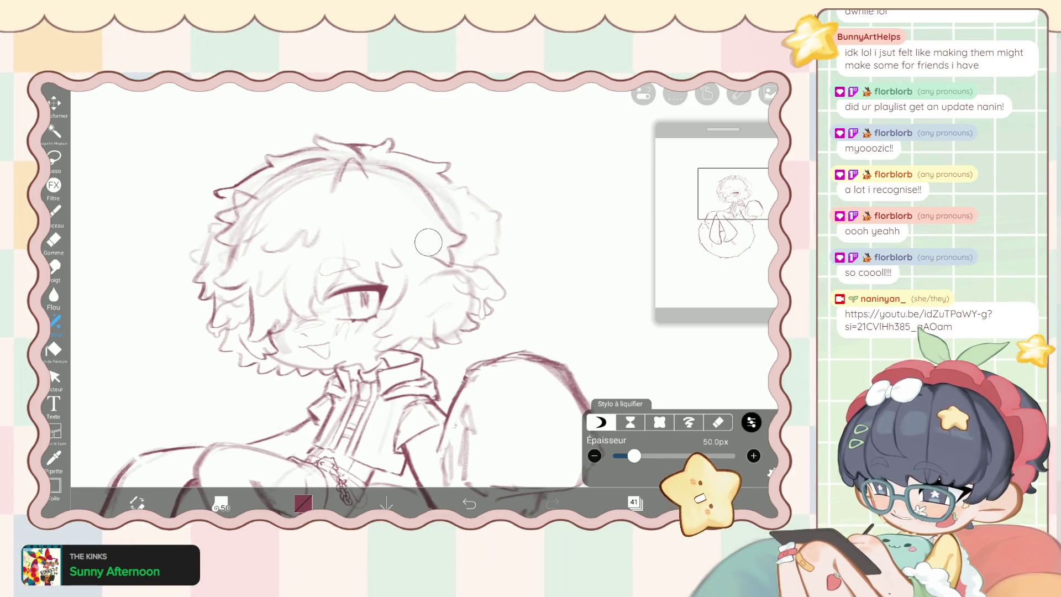
click(54, 211)
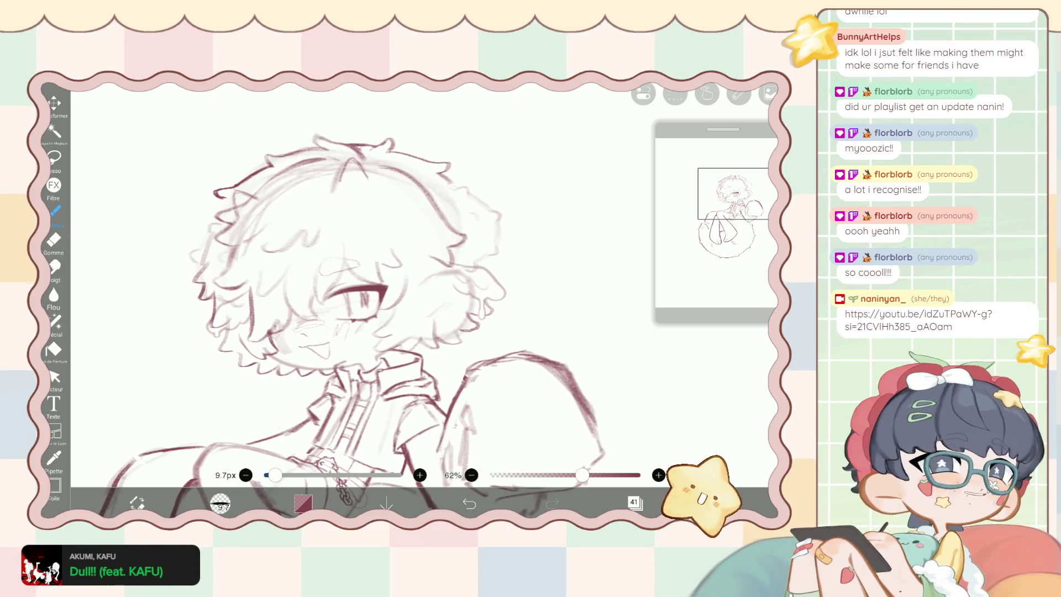
scroll(353, 288, up, 5)
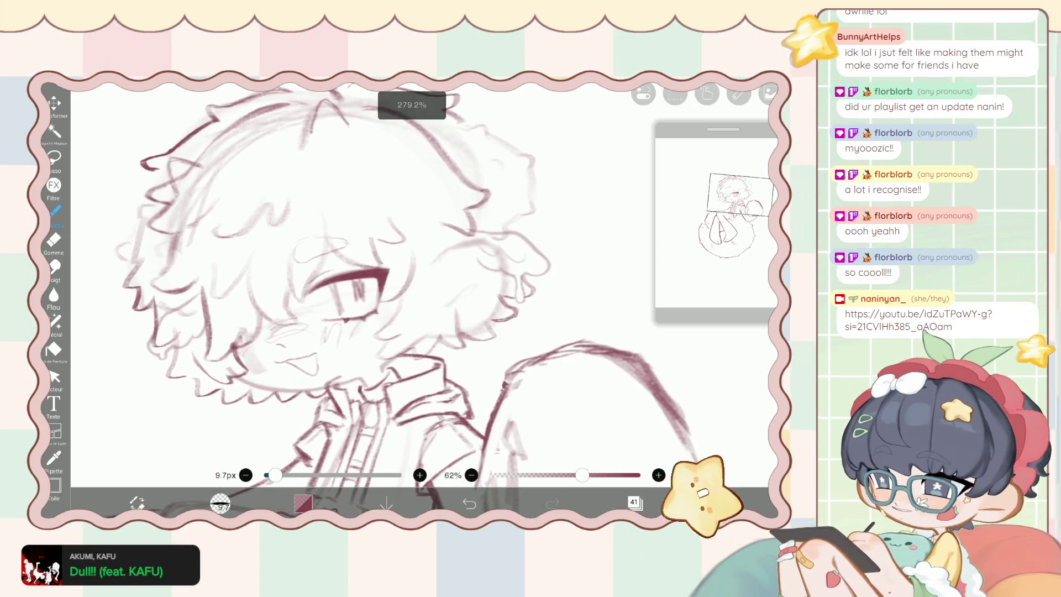
Erase faint sketch lines beside the face with the 17.2px eraser.
scroll(354, 287, down, 1)
click(54, 241)
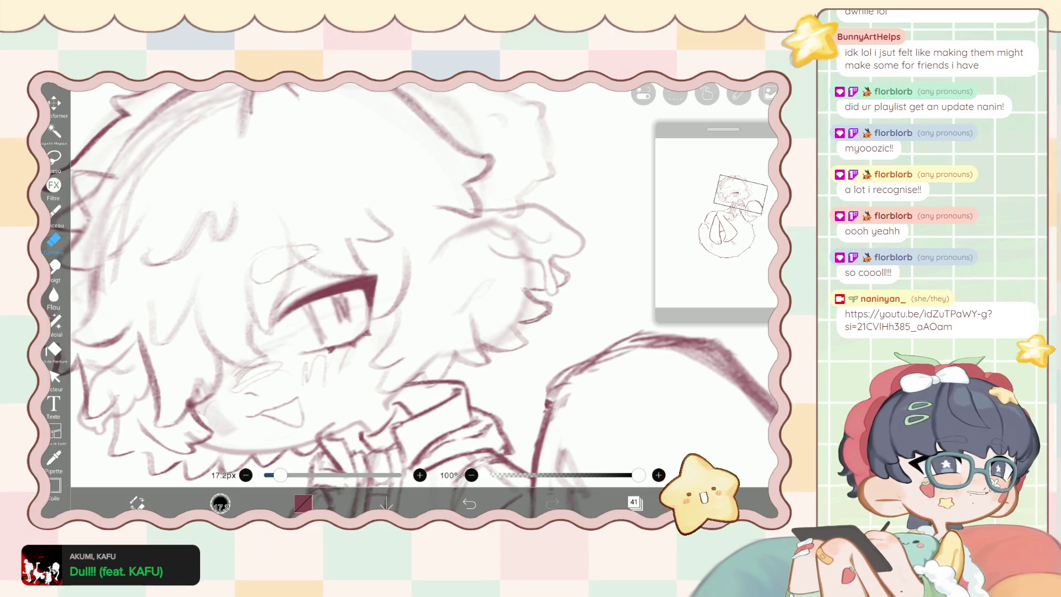
mouse_move(409, 260)
mouse_down()
mouse_move(406, 299)
mouse_move(387, 309)
mouse_move(387, 351)
mouse_move(373, 365)
mouse_up()
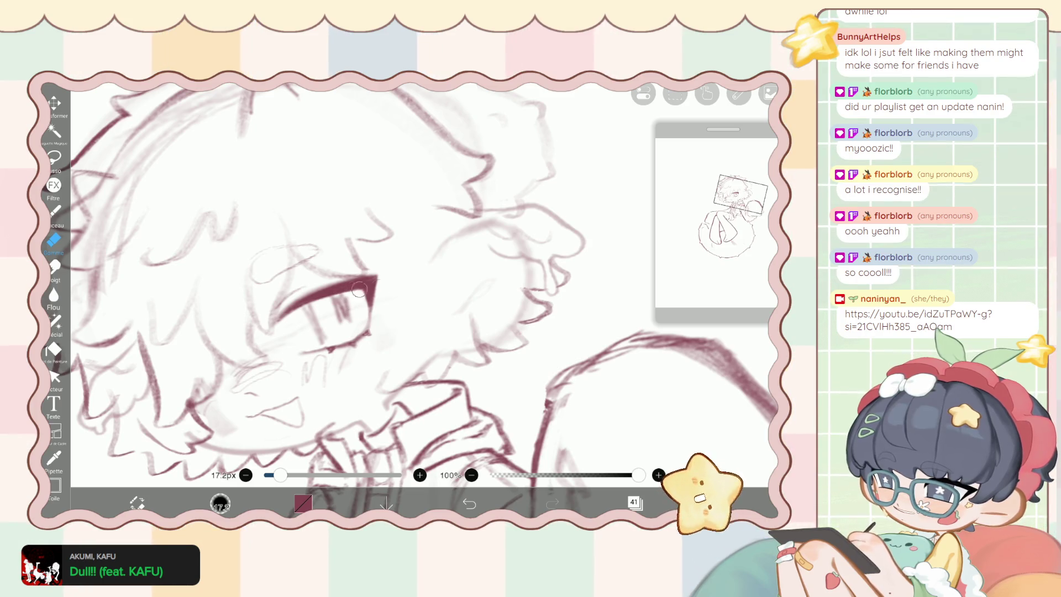
Back on the brush, undo a stroke near the eye and add short hair strokes beside it.
click(53, 210)
scroll(353, 287, up, 2)
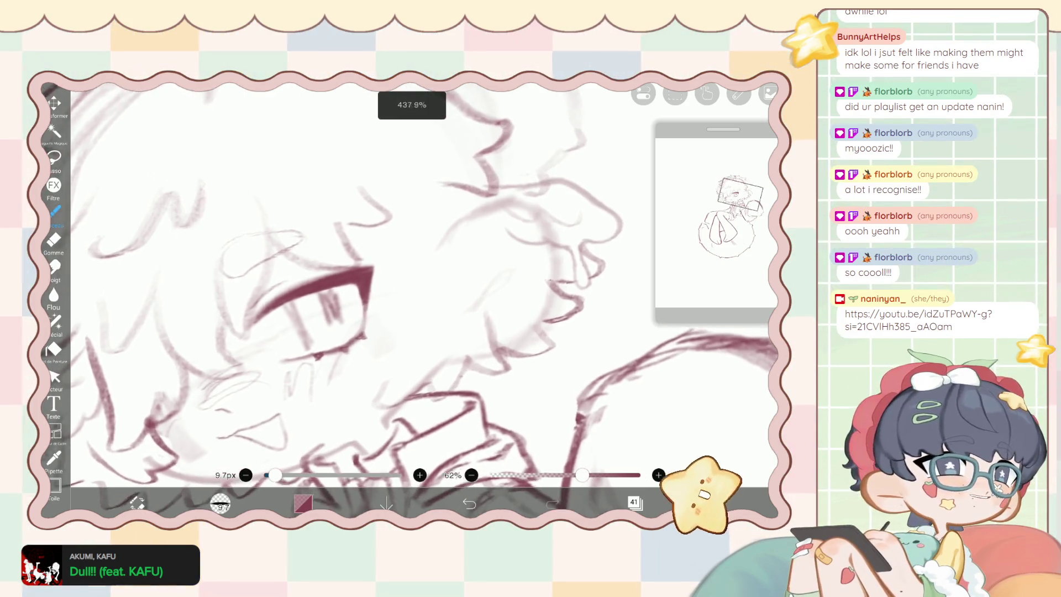
scroll(420, 288, down, 3)
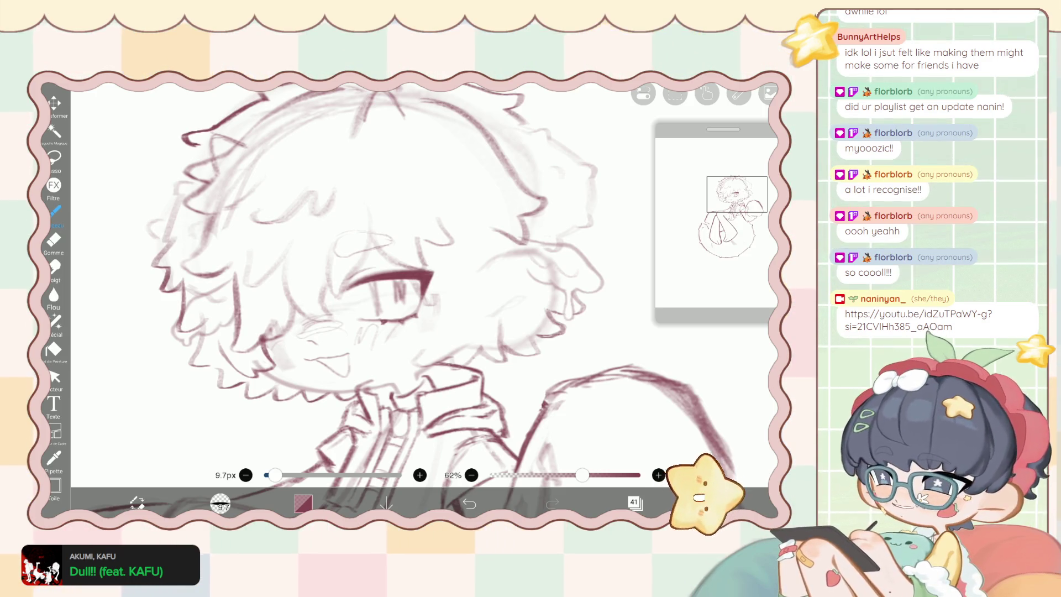
key(ctrl+z)
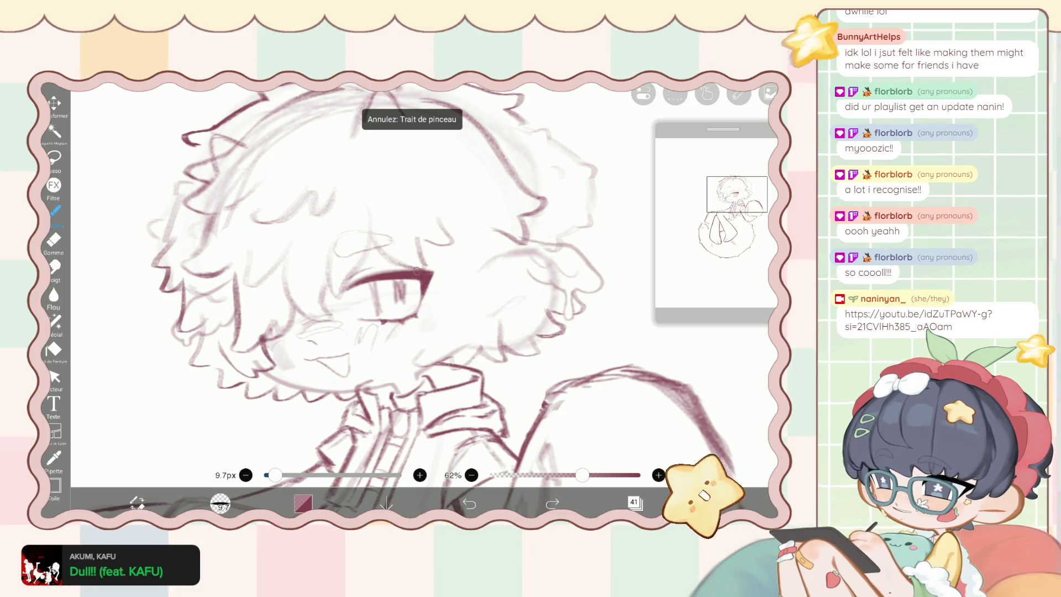
drag(449, 287, 460, 304)
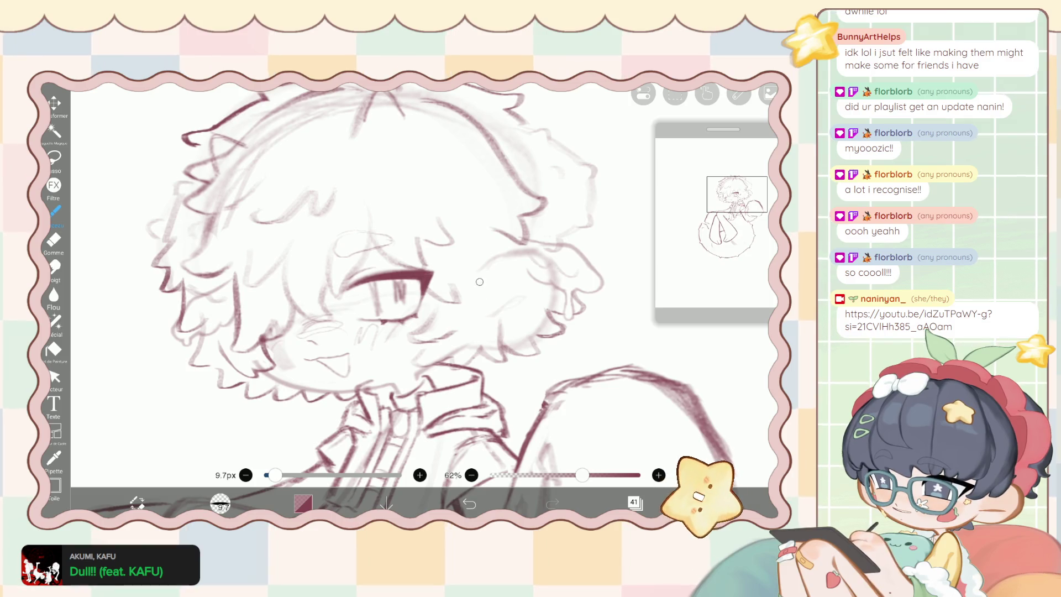
scroll(387, 287, down, 5)
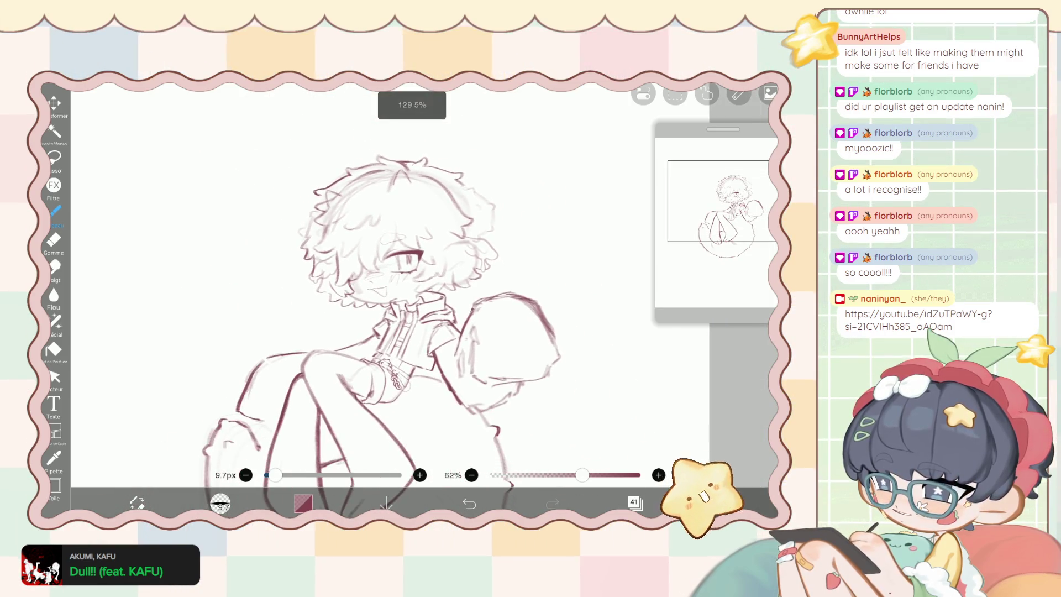
Hide the rough hair sketch layer in the Layers panel, then undo the hiding.
scroll(437, 305, up, 10)
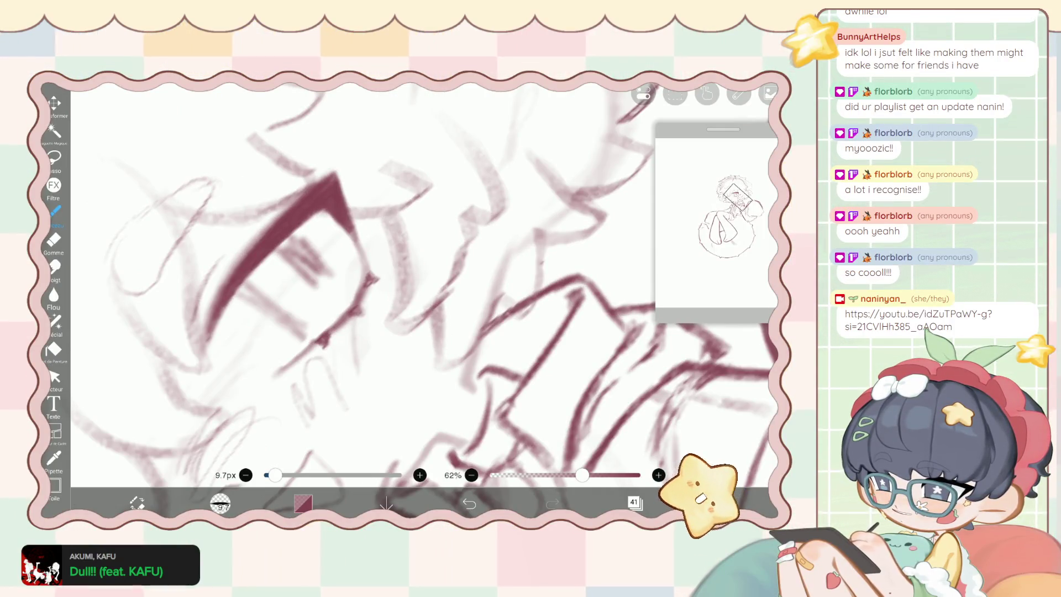
scroll(437, 305, down, 5)
scroll(386, 288, up, 3)
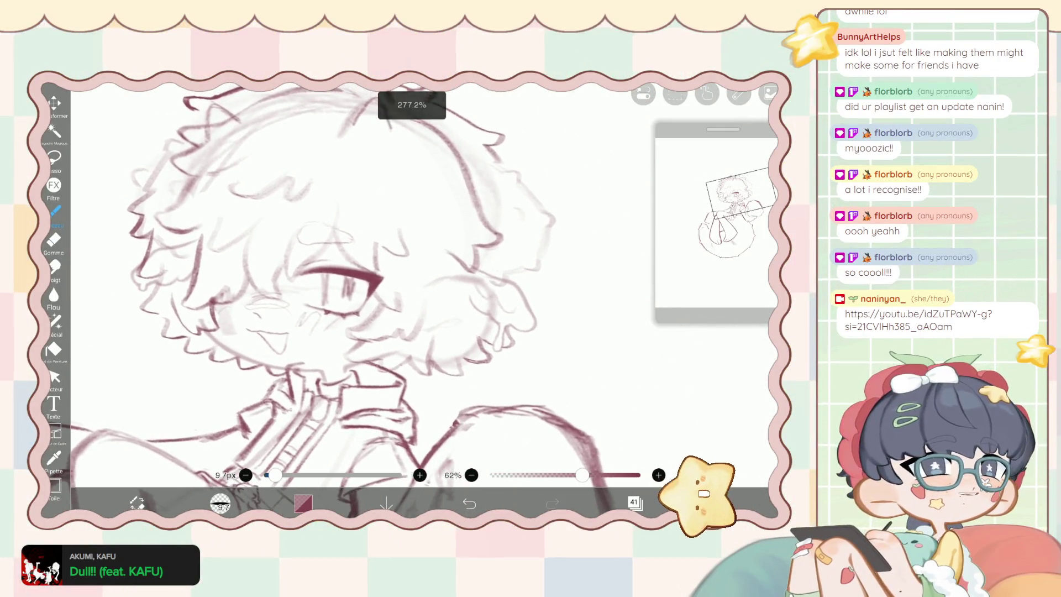
scroll(354, 298, down, 2)
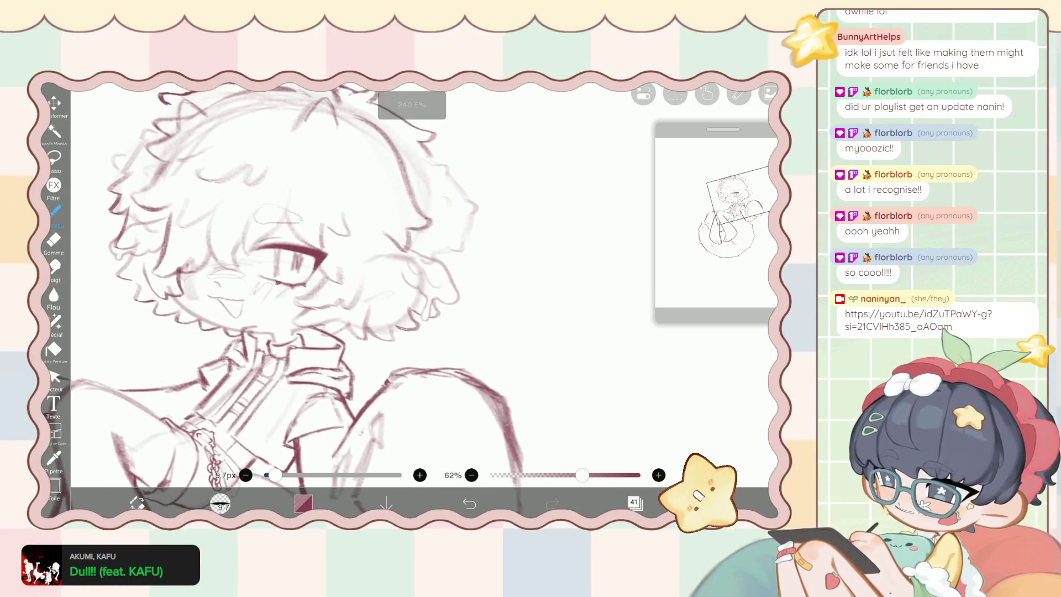
scroll(353, 298, left, 1)
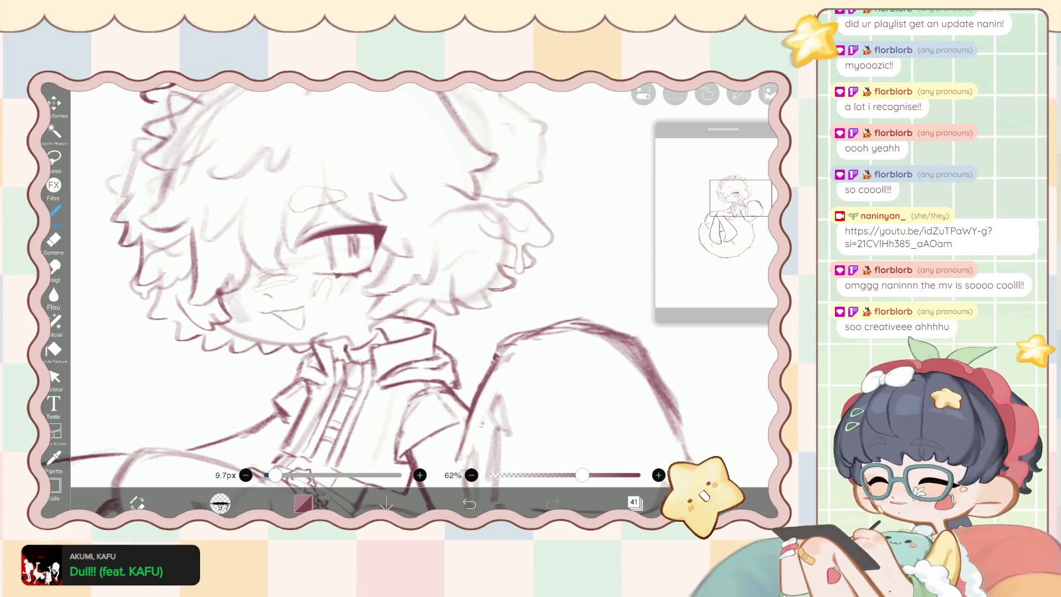
scroll(386, 276, down, 3)
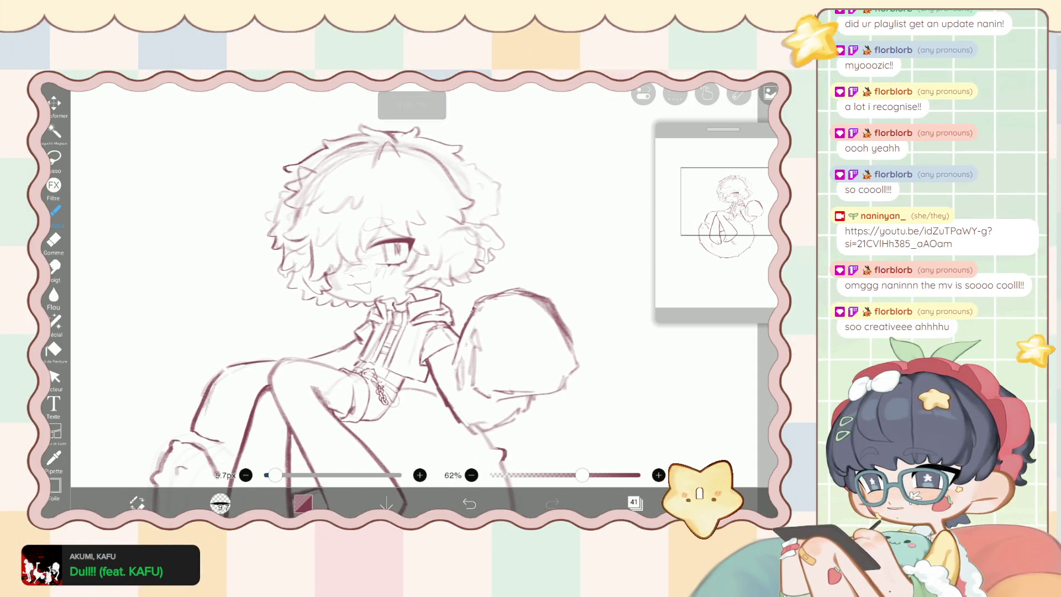
scroll(386, 304, up, 3)
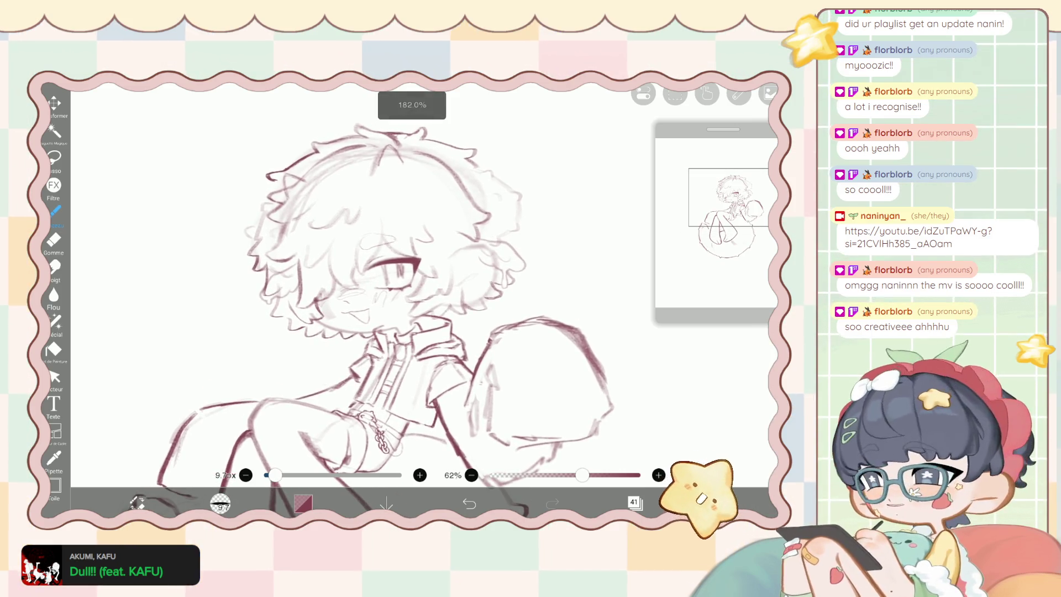
click(634, 501)
click(630, 296)
click(634, 502)
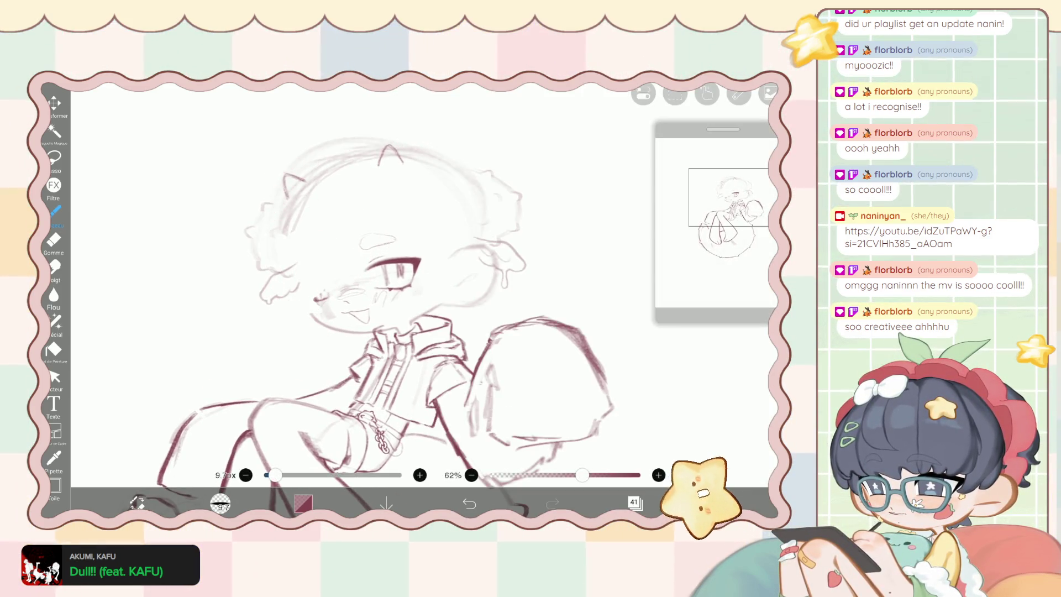
click(469, 504)
Try the liquify pen at 204px with strength left at 100%, then switch to the 17.2px eraser.
click(56, 321)
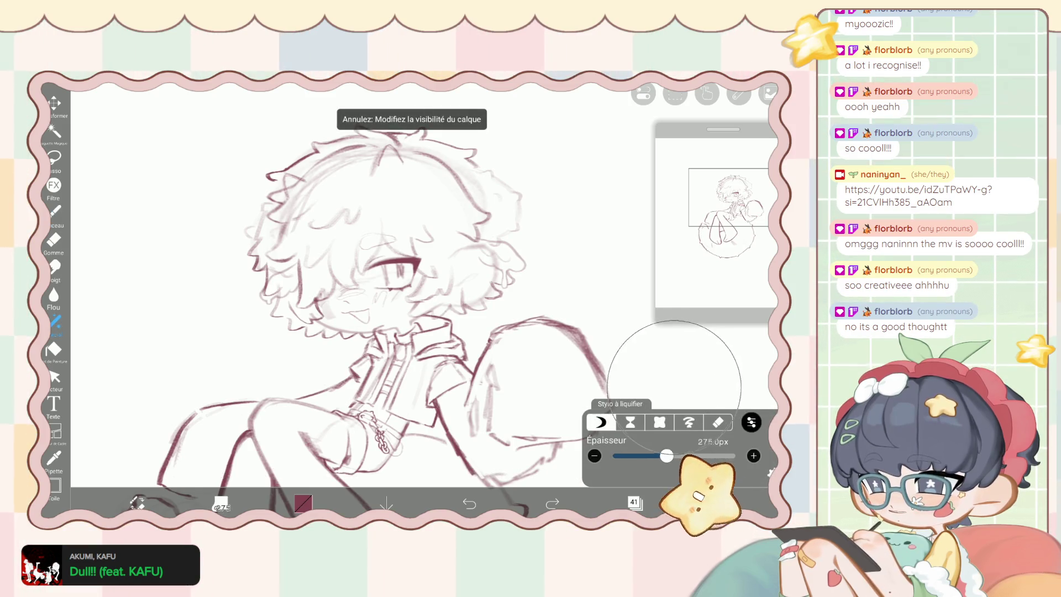
drag(666, 455, 660, 455)
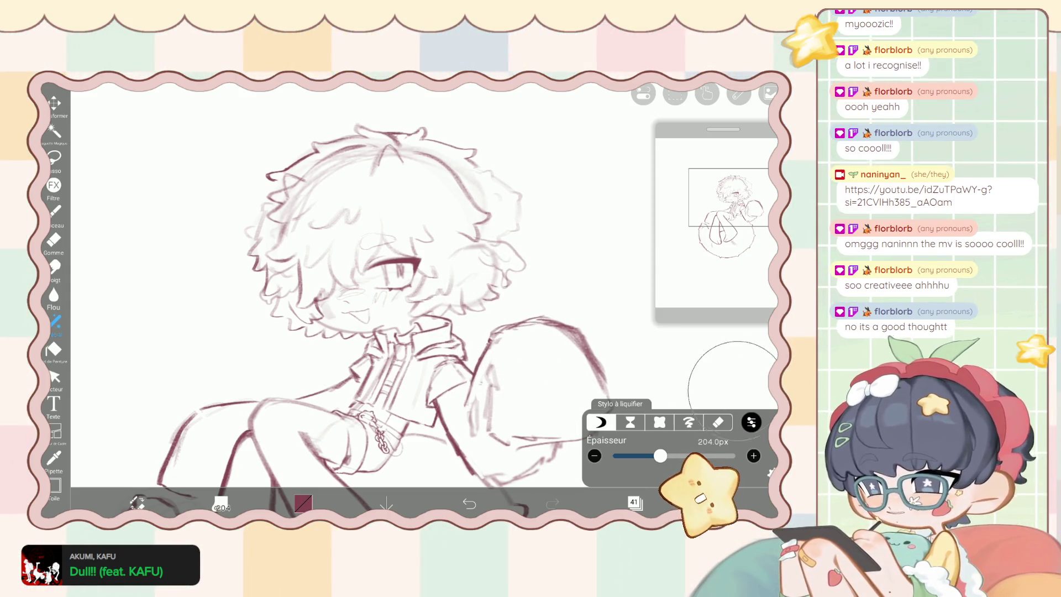
click(751, 422)
mouse_move(751, 389)
mouse_down()
mouse_move(612, 389)
mouse_move(750, 389)
mouse_up()
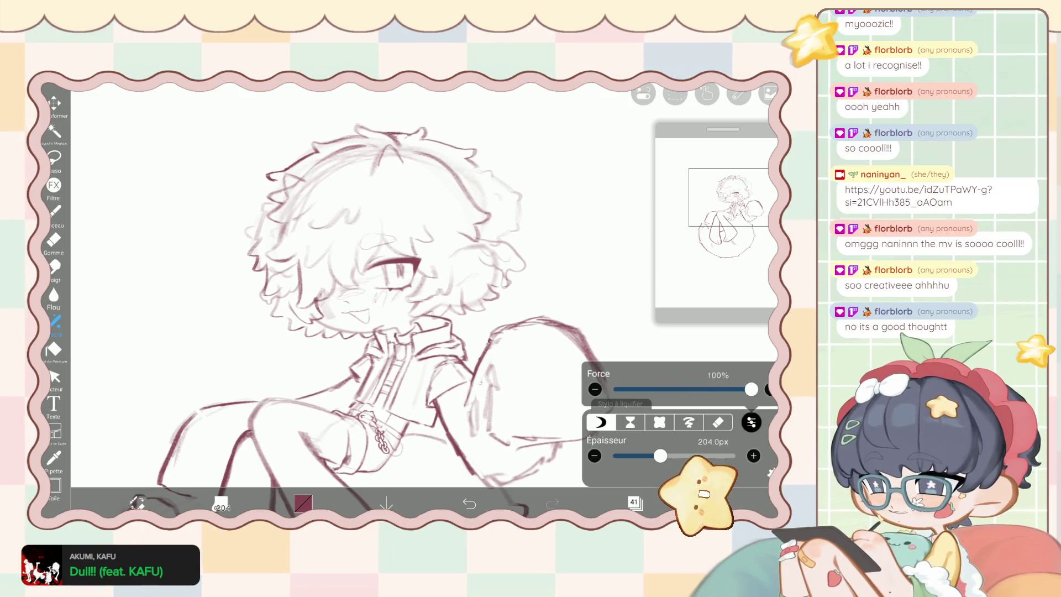
click(751, 422)
click(54, 241)
scroll(387, 248, up, 5)
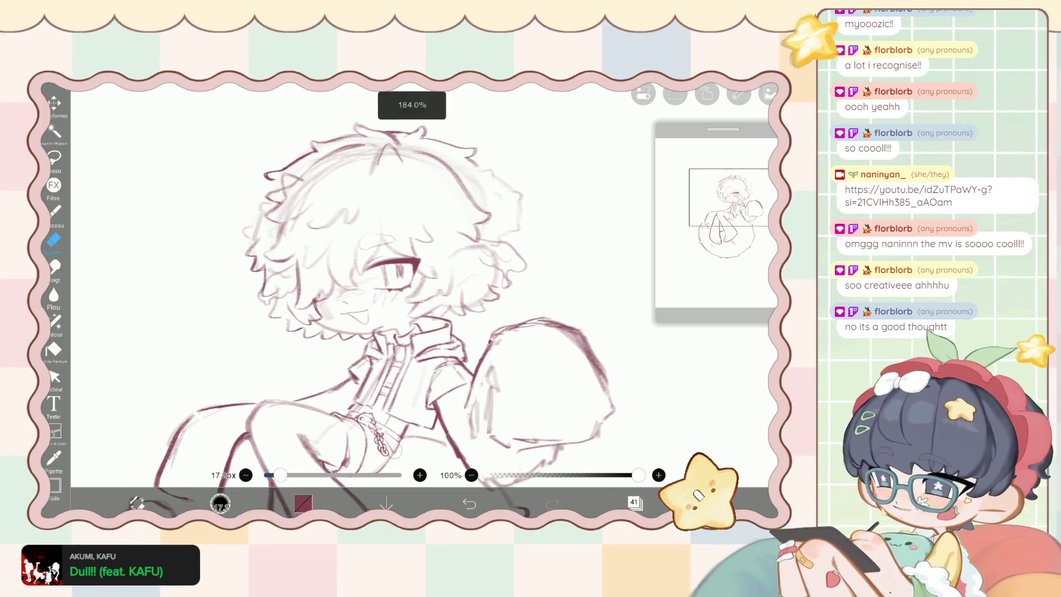
Erase stray hair sketch lines with a 3.3px eraser and draw a new maroon strand line.
drag(280, 475, 267, 475)
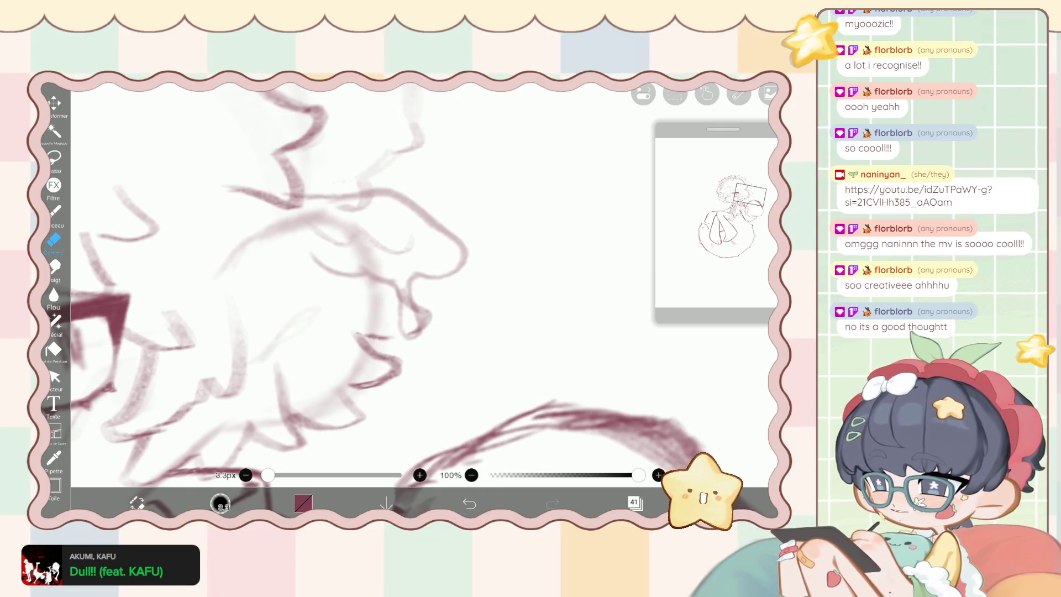
mouse_move(408, 288)
mouse_down()
mouse_move(406, 310)
mouse_move(397, 307)
mouse_up()
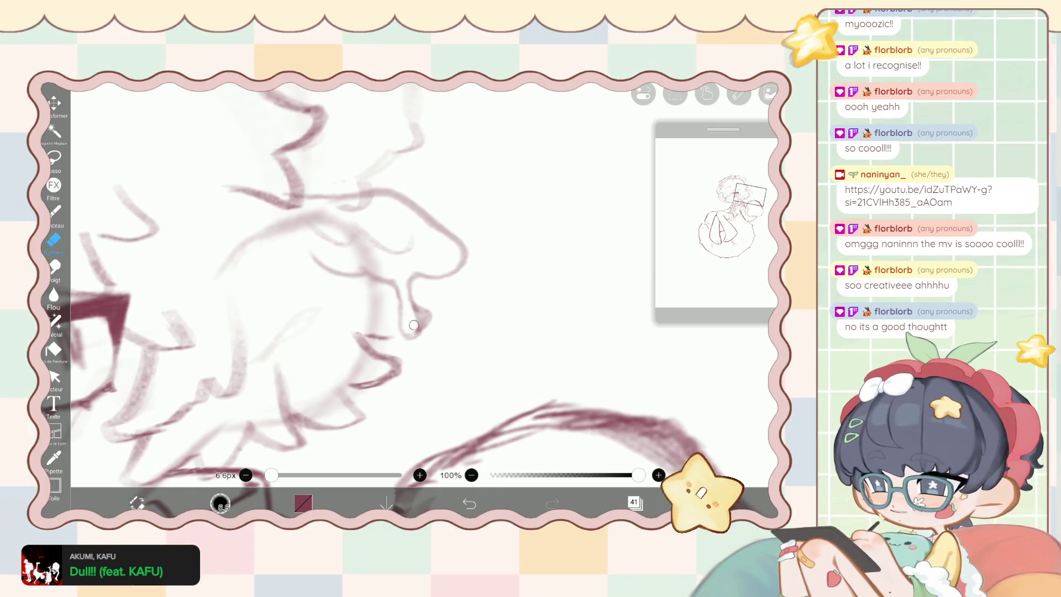
key(b)
scroll(359, 277, up, 5)
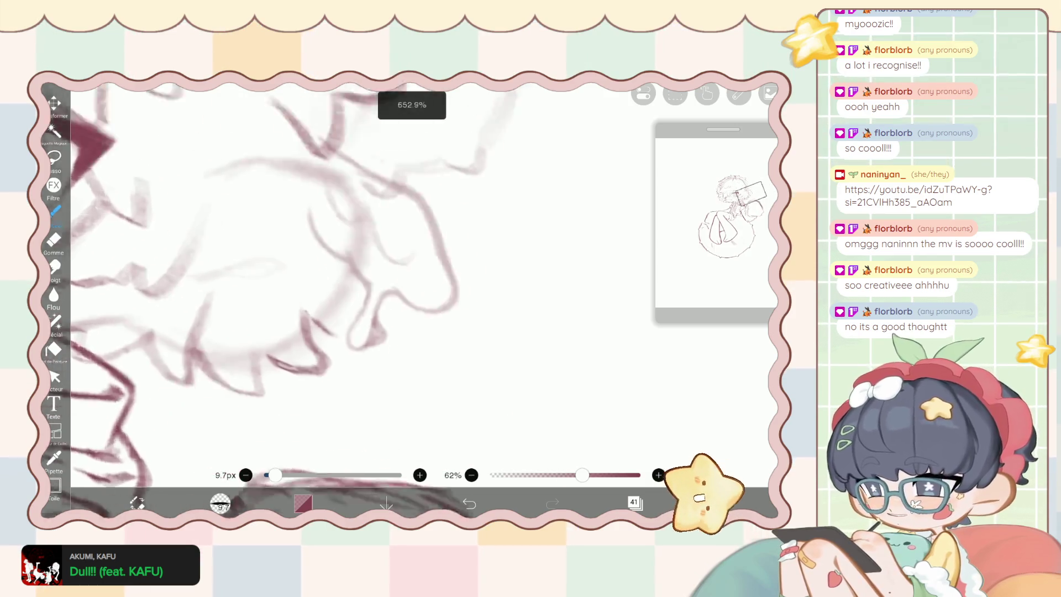
mouse_move(301, 293)
mouse_down()
mouse_move(387, 345)
mouse_move(285, 323)
mouse_up()
scroll(359, 276, up, 3)
drag(354, 345, 277, 330)
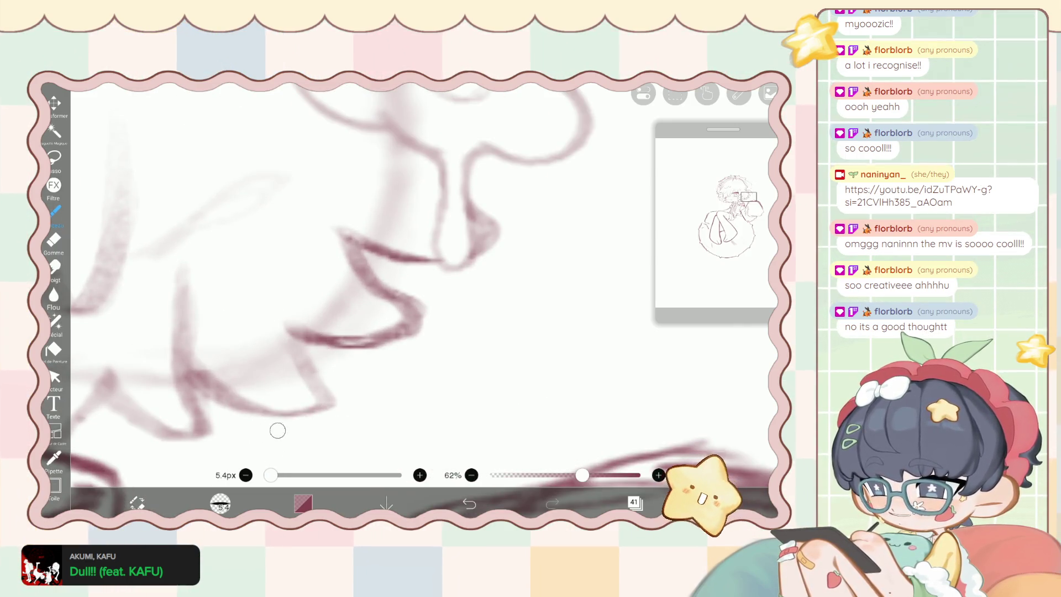
Darken the right-side hair strand outlines with a thinner 5.4px brush and short strokes.
mouse_move(277, 429)
mouse_down()
mouse_move(307, 366)
mouse_move(315, 390)
mouse_move(290, 334)
mouse_move(309, 351)
mouse_move(338, 346)
mouse_move(308, 347)
mouse_up()
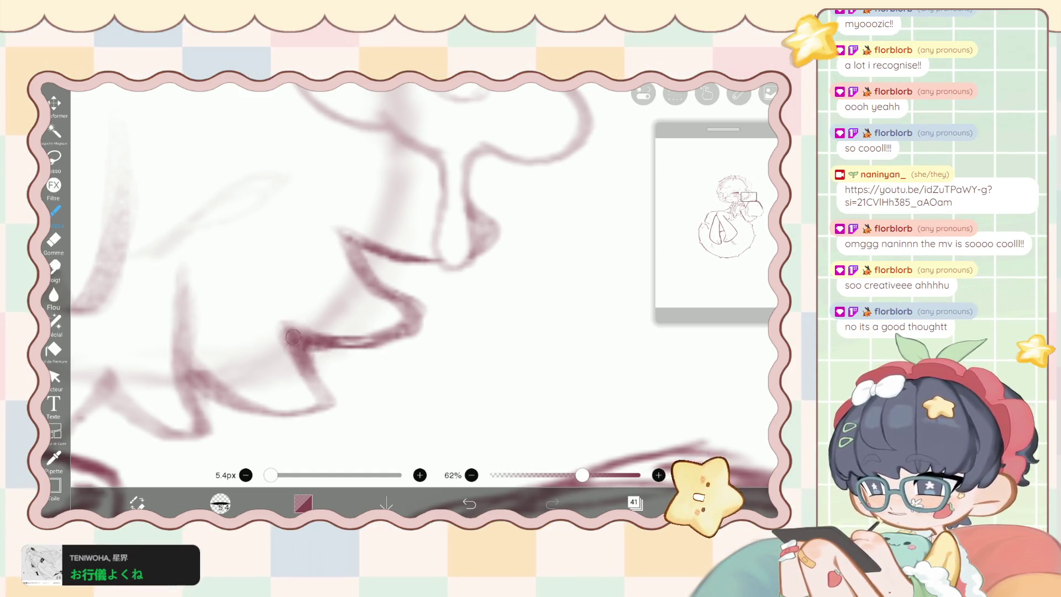
scroll(331, 299, down, 10)
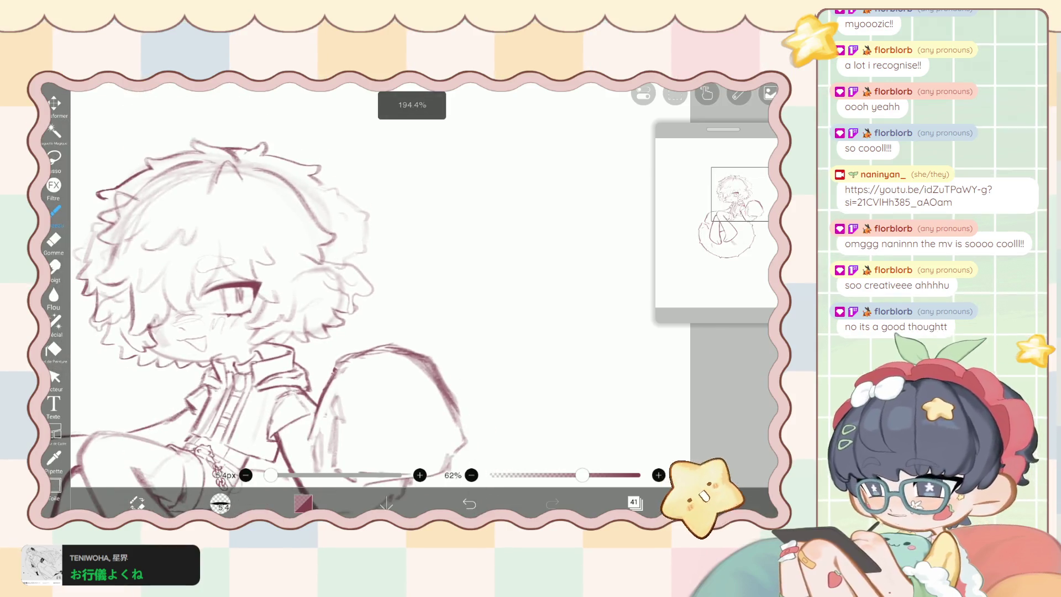
scroll(376, 293, up, 6)
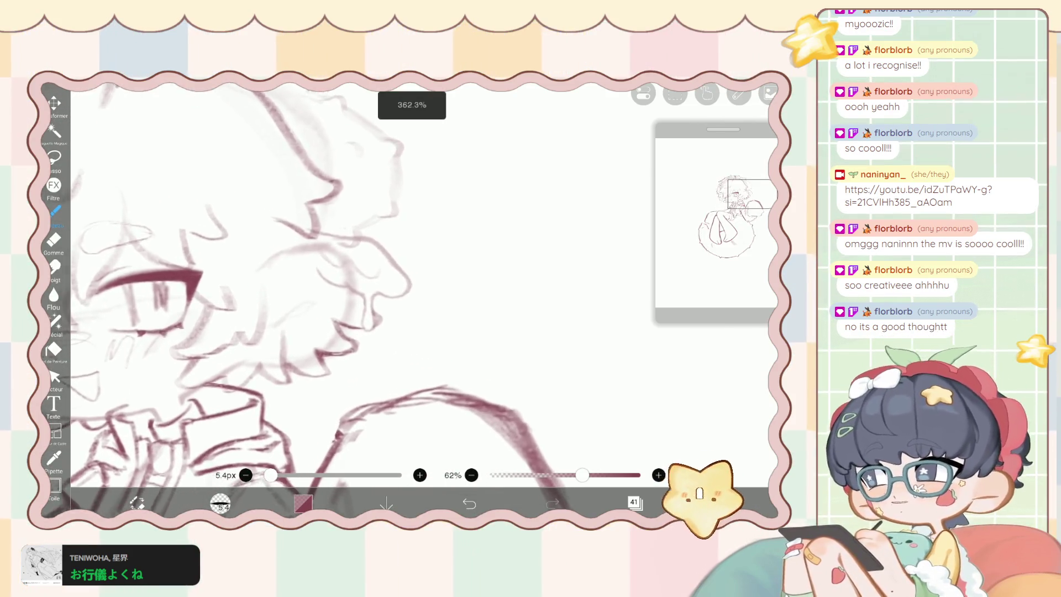
scroll(276, 276, up, 3)
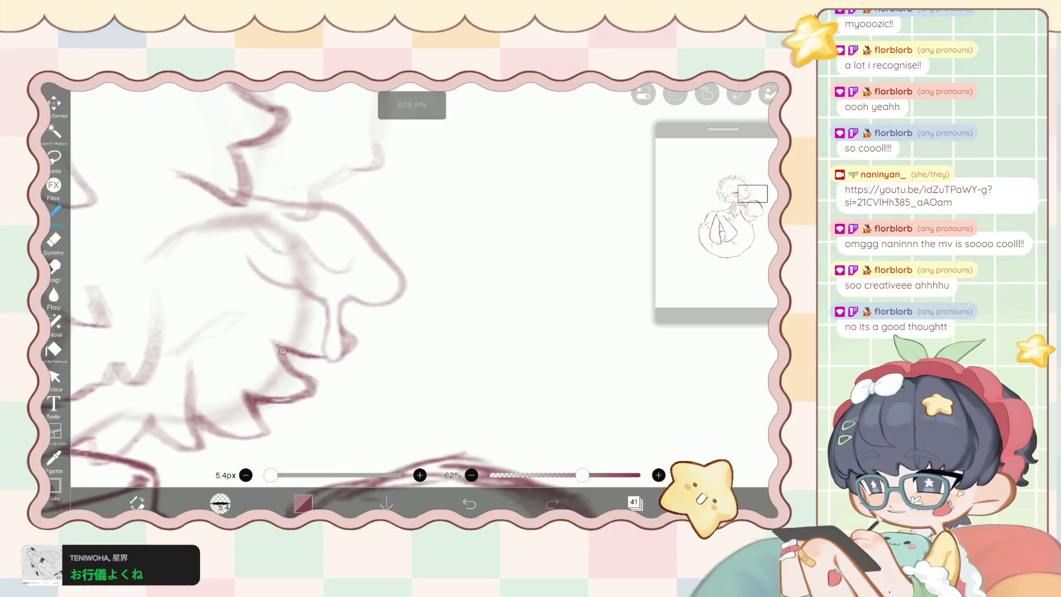
drag(283, 350, 288, 362)
scroll(349, 347, up, 3)
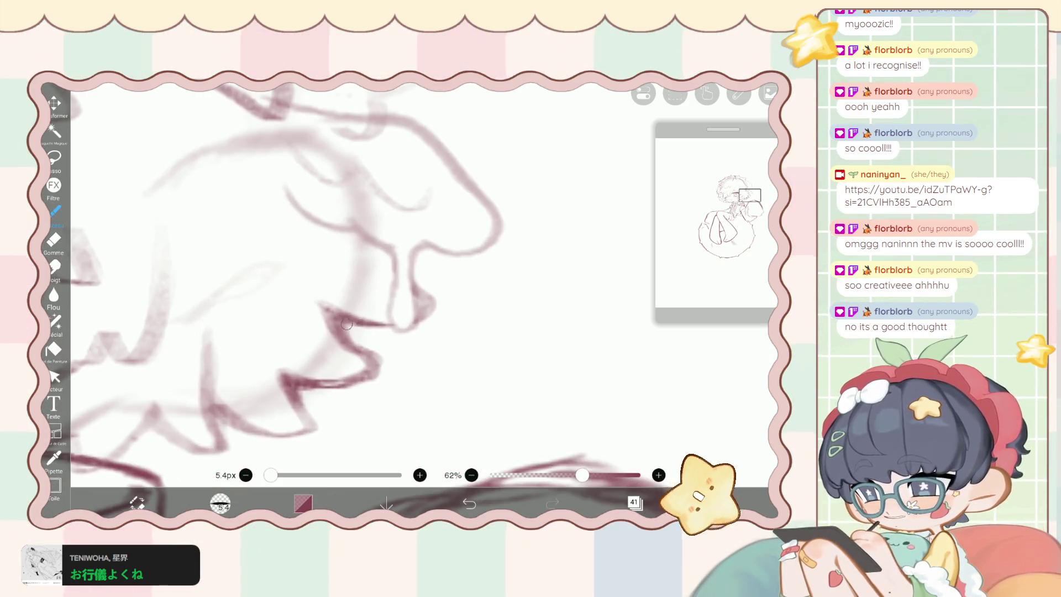
scroll(353, 287, down, 3)
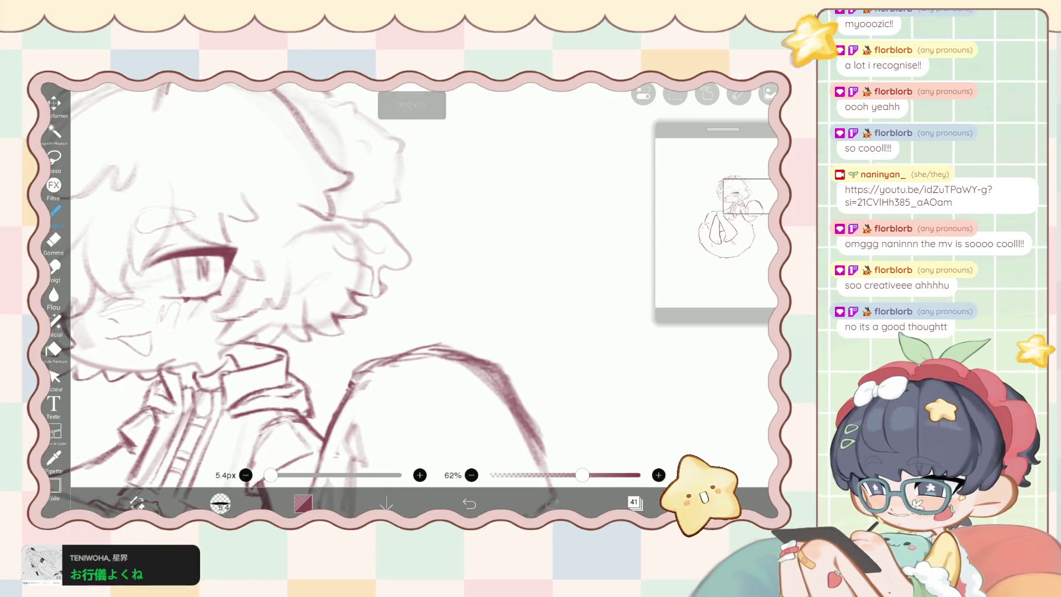
scroll(354, 287, up, 2)
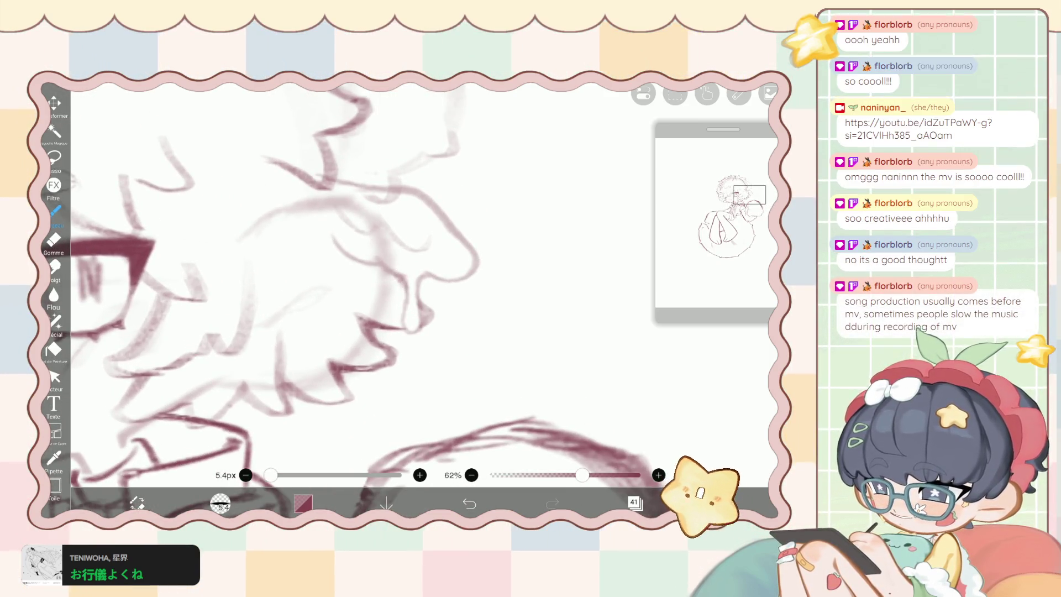
scroll(271, 326, down, 1)
scroll(354, 287, down, 2)
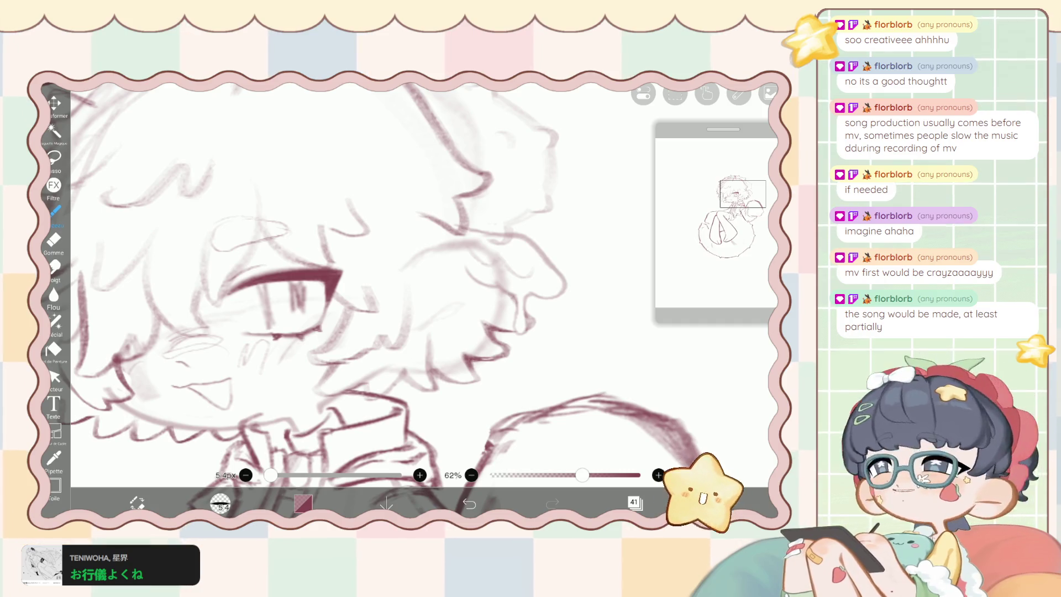
Darken the vertical line with new strokes, then switch to the eraser.
scroll(376, 287, down, 2)
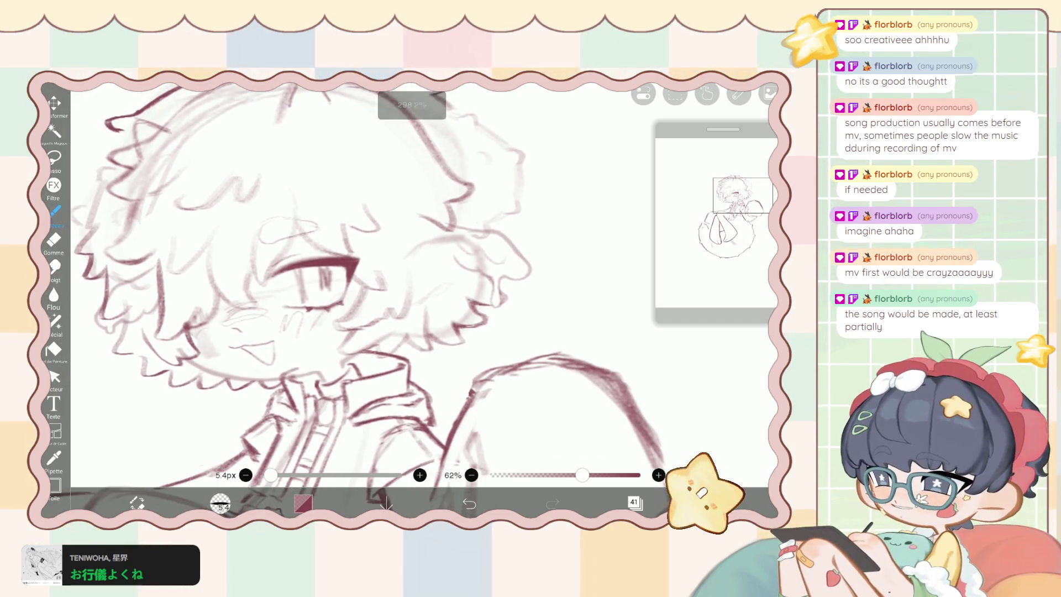
scroll(347, 299, up, 5)
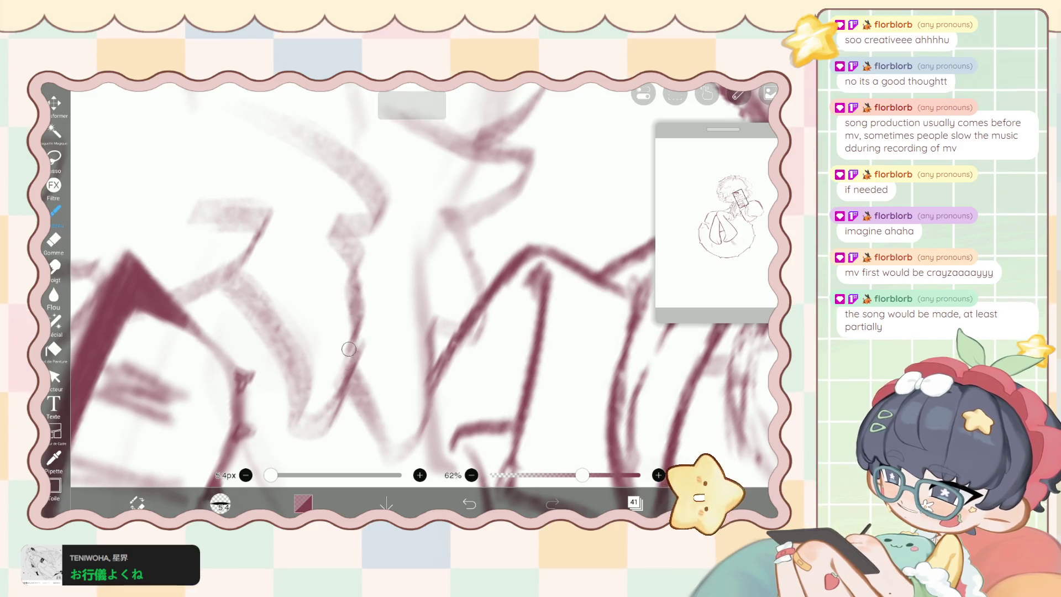
mouse_move(356, 243)
mouse_down()
mouse_move(346, 375)
mouse_move(362, 296)
mouse_move(340, 387)
mouse_move(359, 260)
mouse_up()
key(e)
scroll(420, 287, up, 3)
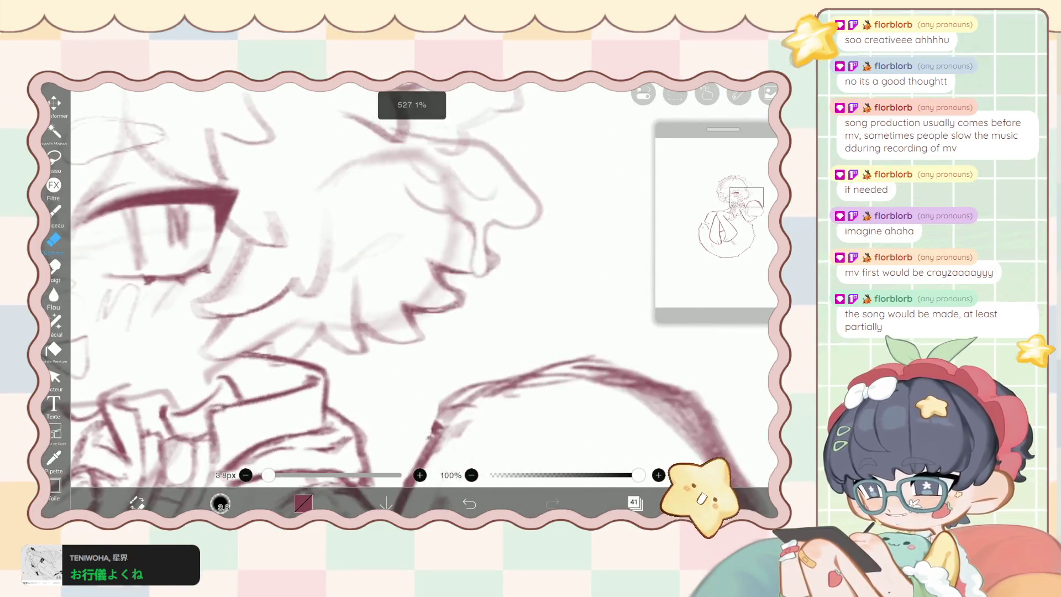
scroll(419, 287, down, 5)
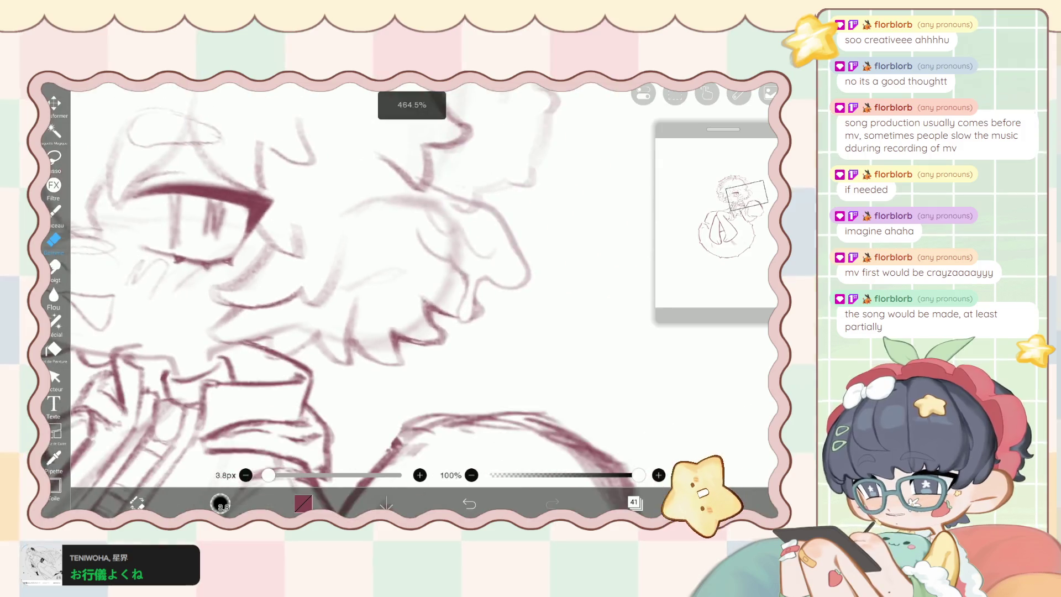
scroll(354, 265, up, 3)
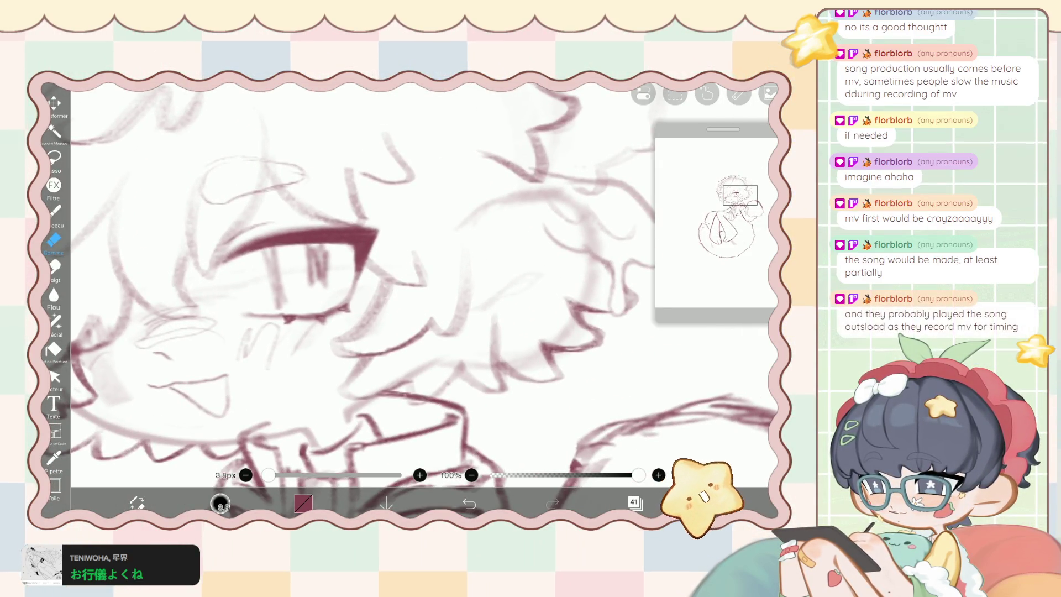
scroll(365, 287, down, 3)
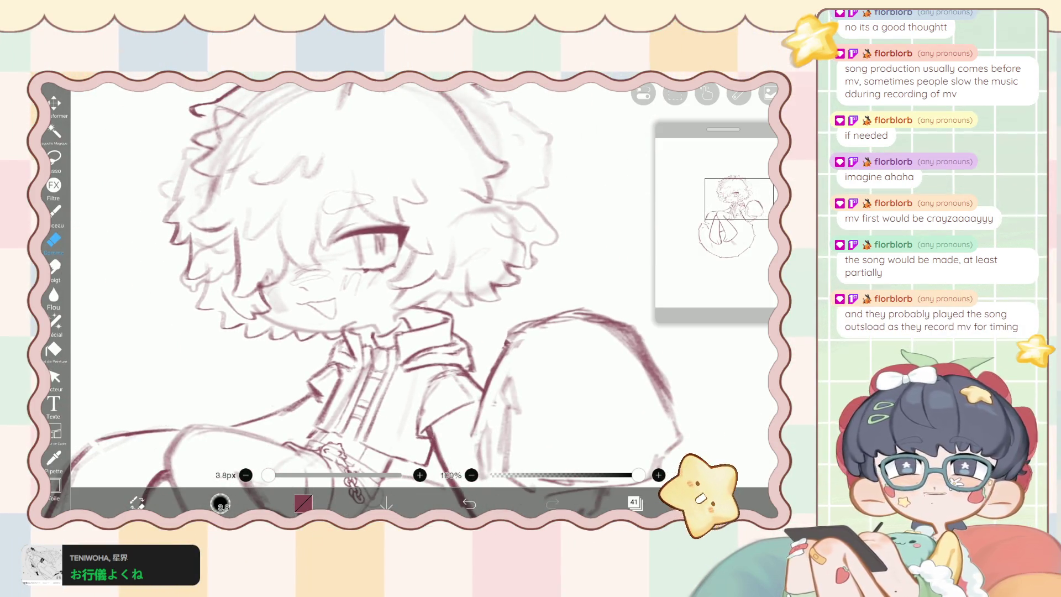
scroll(419, 288, up, 5)
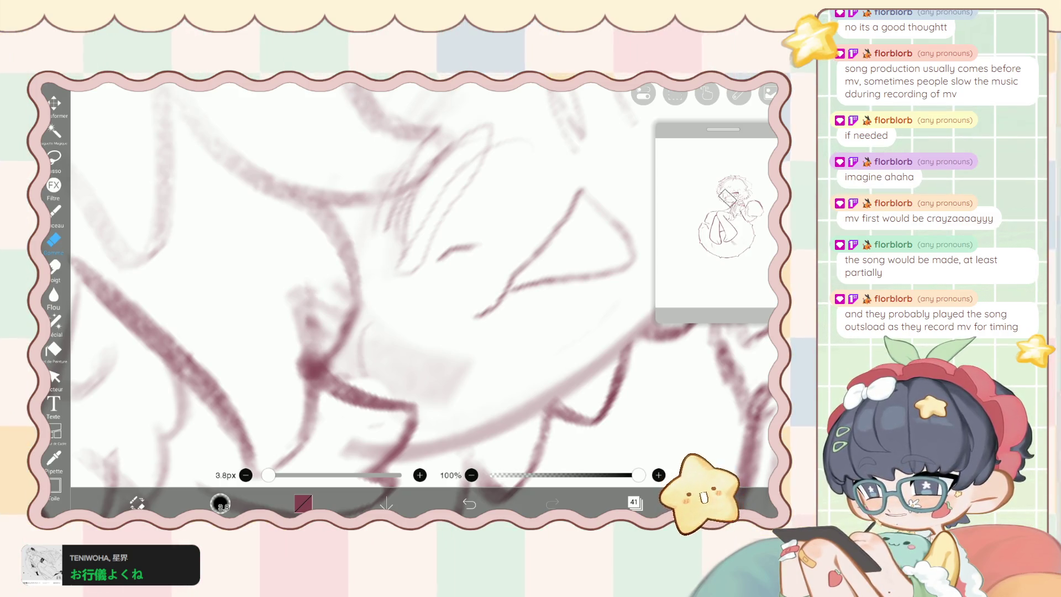
Hide layer 41 to check its contribution, restore it, and return to the 5.4px brush at 62%.
click(634, 501)
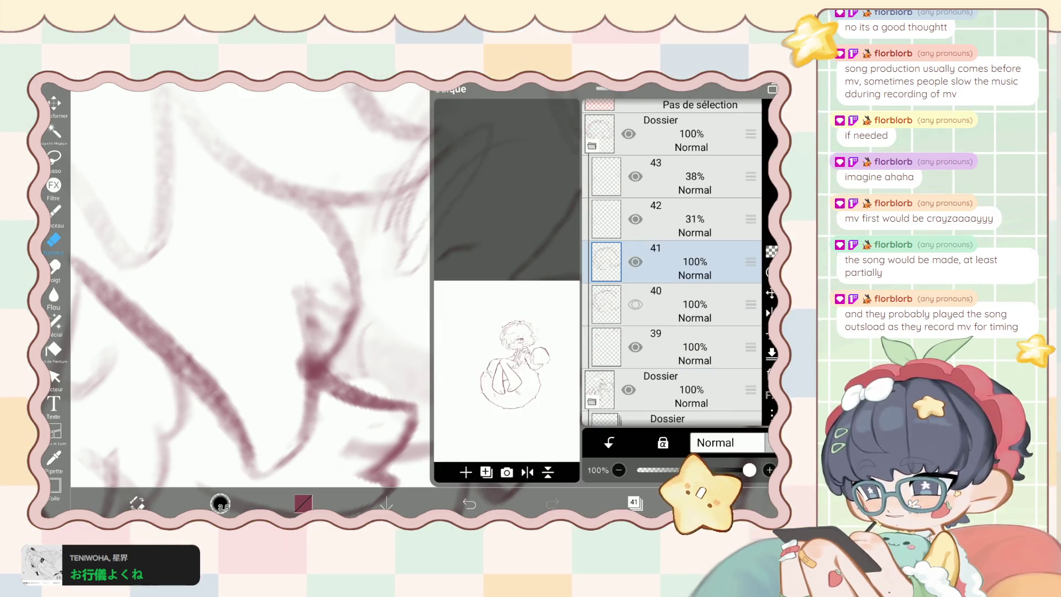
click(636, 261)
key(ctrl+z)
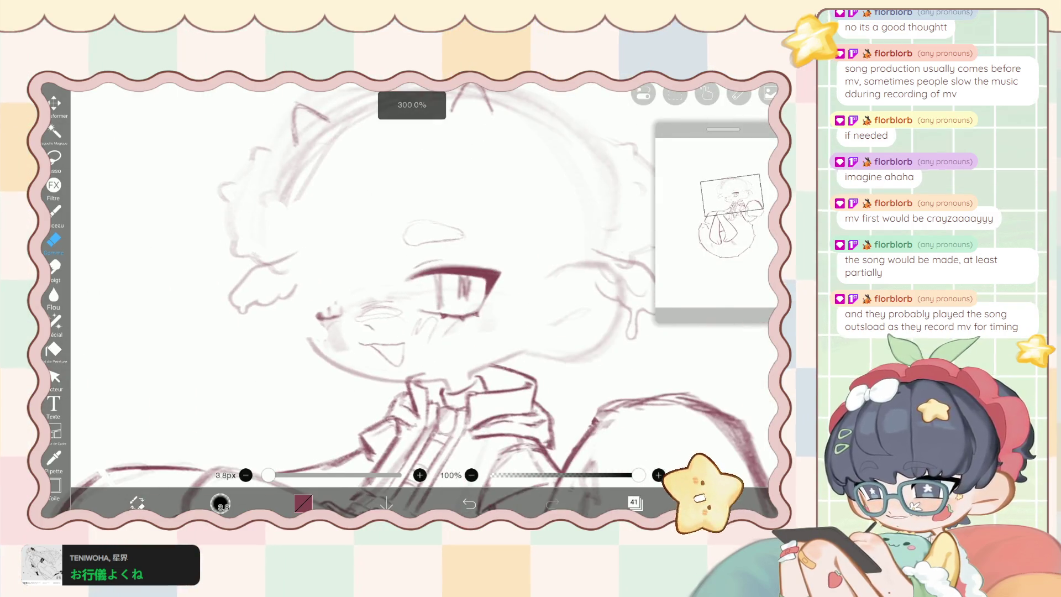
scroll(387, 288, down, 5)
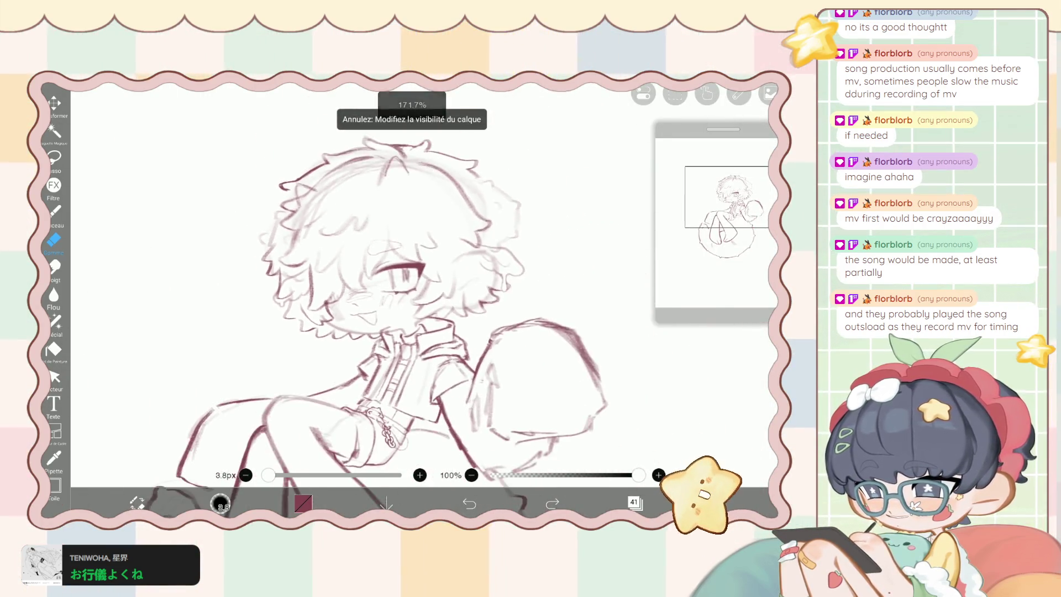
key(b)
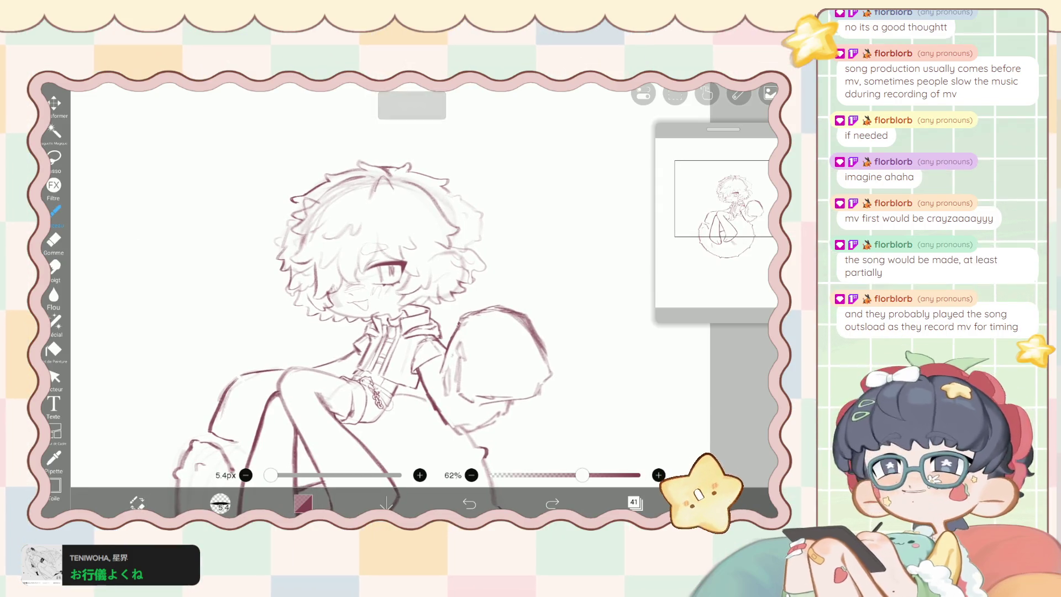
scroll(386, 287, up, 2)
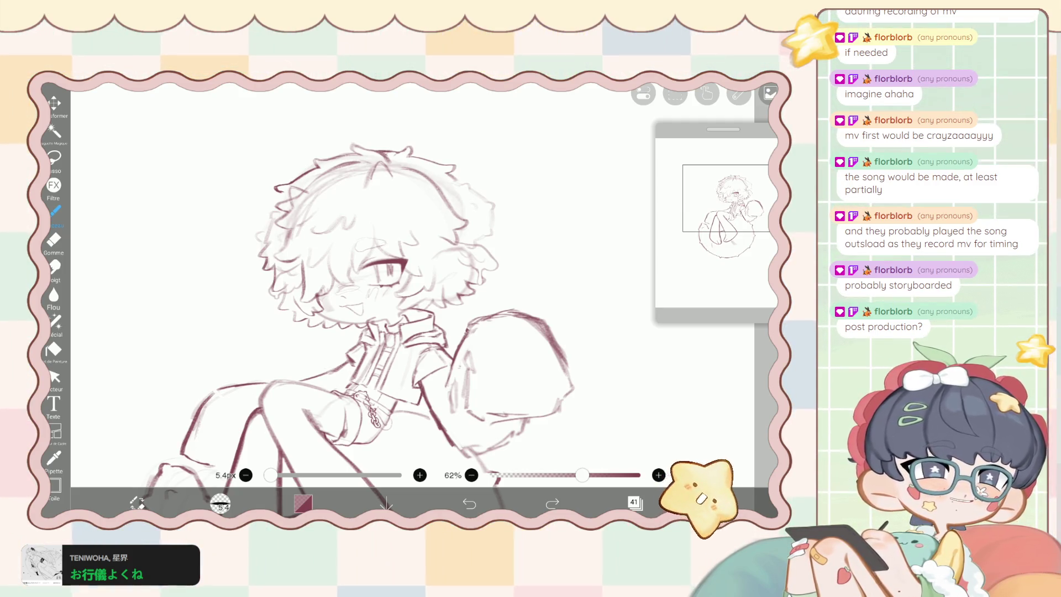
Zoom in and out around the head checking the hair strands, then undo the last brush stroke.
scroll(464, 166, up, 5)
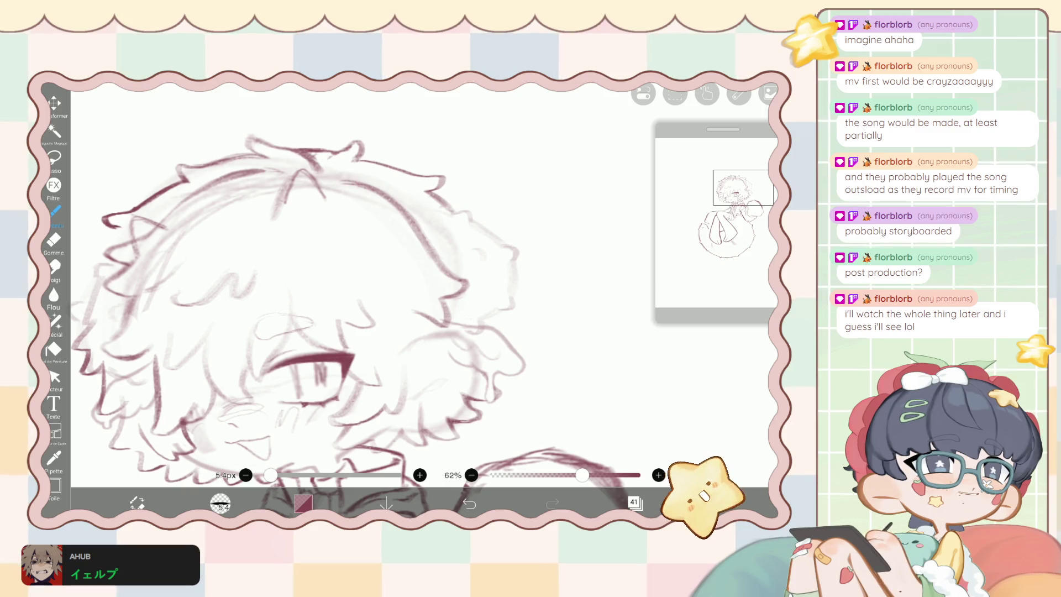
scroll(342, 326, down, 3)
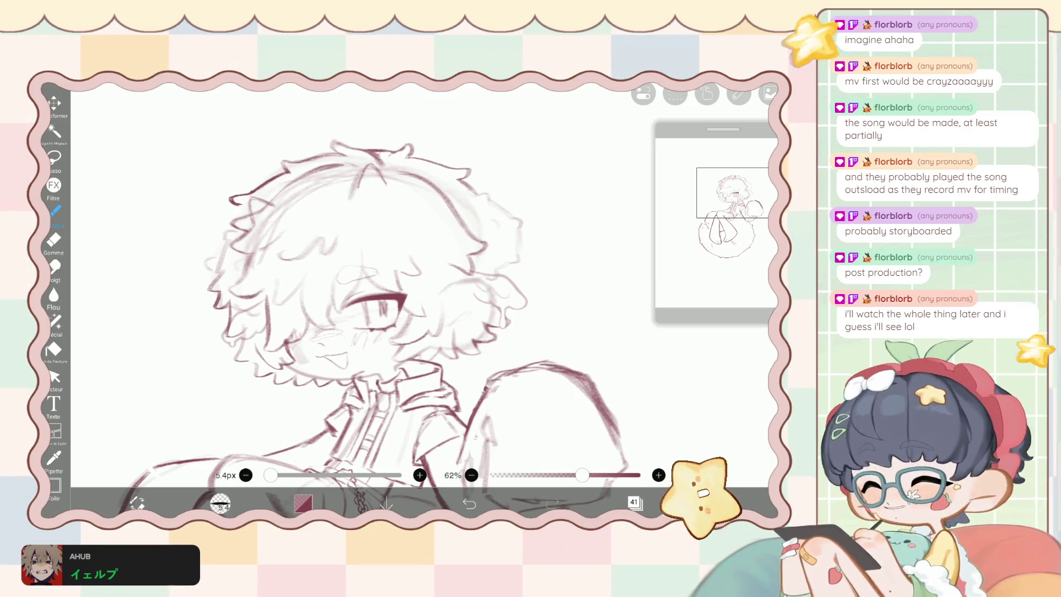
scroll(376, 321, up, 2)
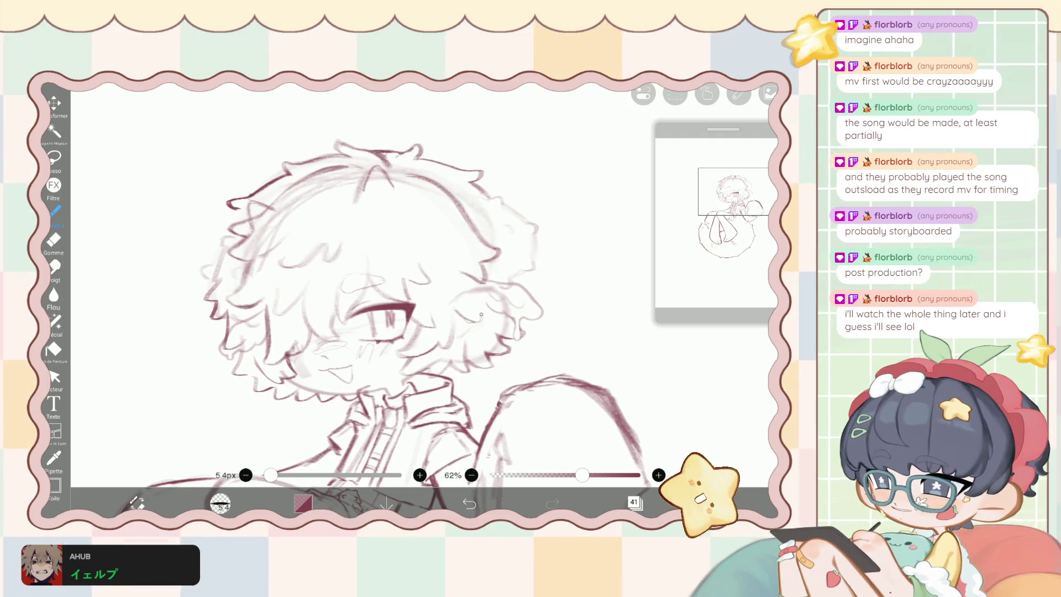
scroll(462, 316, down, 3)
scroll(381, 224, up, 3)
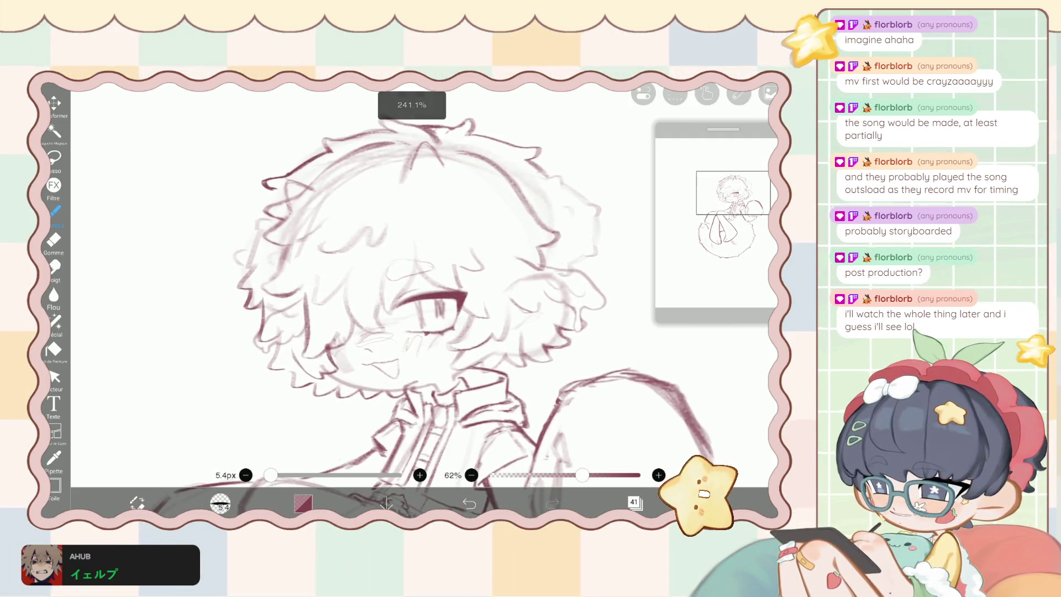
key(ctrl+z)
Add a short new strand line to the curly hair.
drag(381, 223, 318, 196)
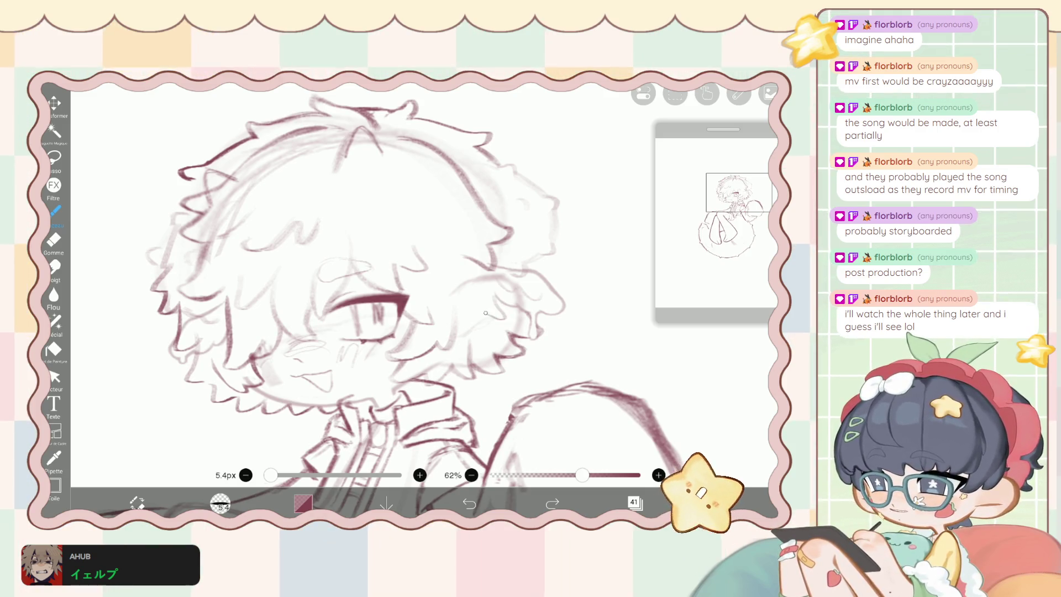
drag(482, 315, 475, 340)
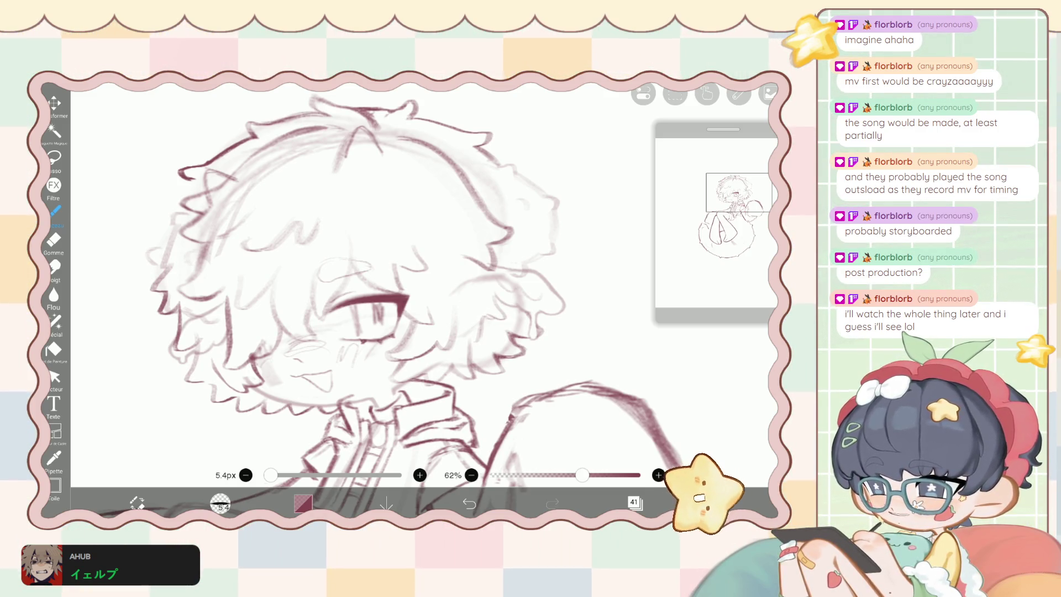
scroll(387, 298, down, 5)
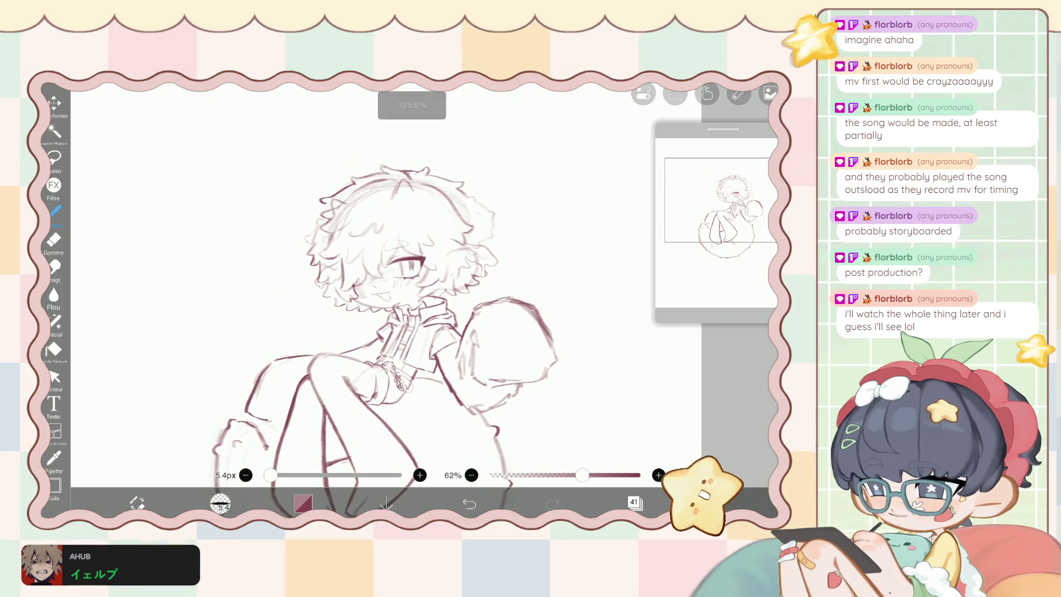
scroll(387, 298, up, 5)
scroll(465, 257, up, 3)
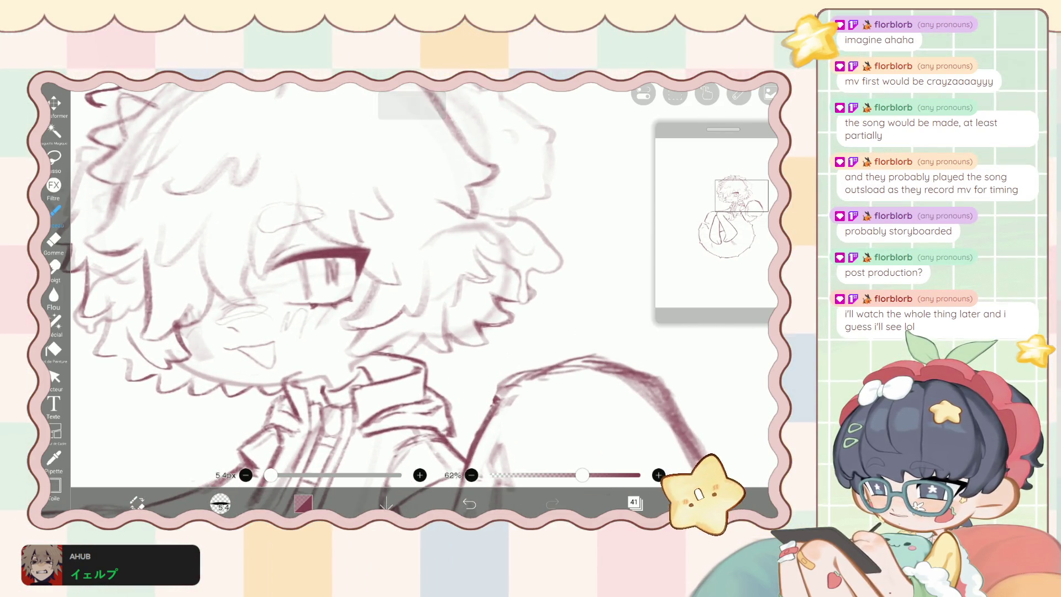
scroll(420, 287, down, 3)
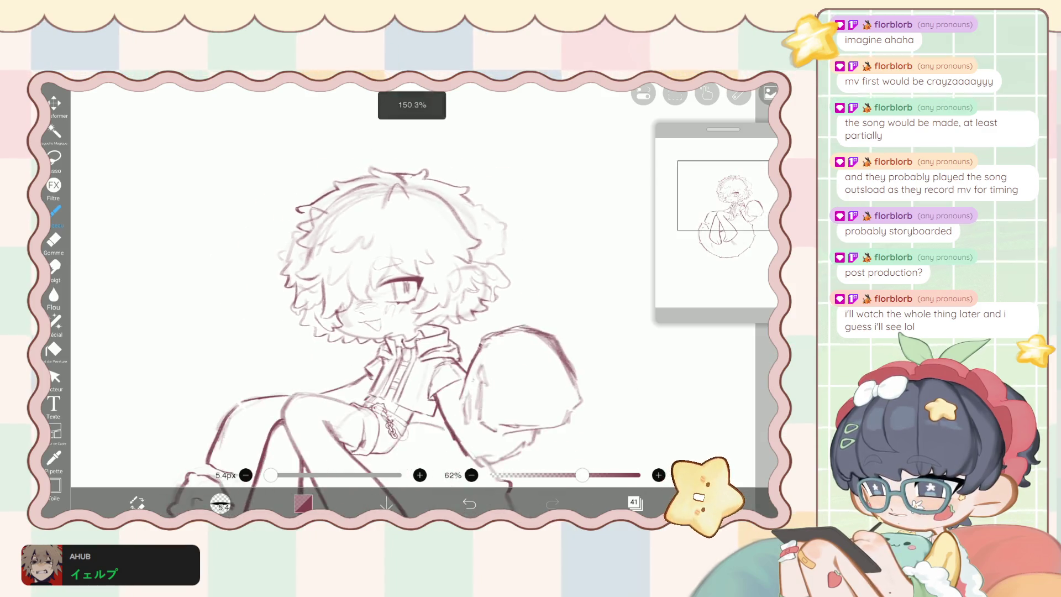
scroll(420, 287, down, 5)
scroll(449, 248, up, 8)
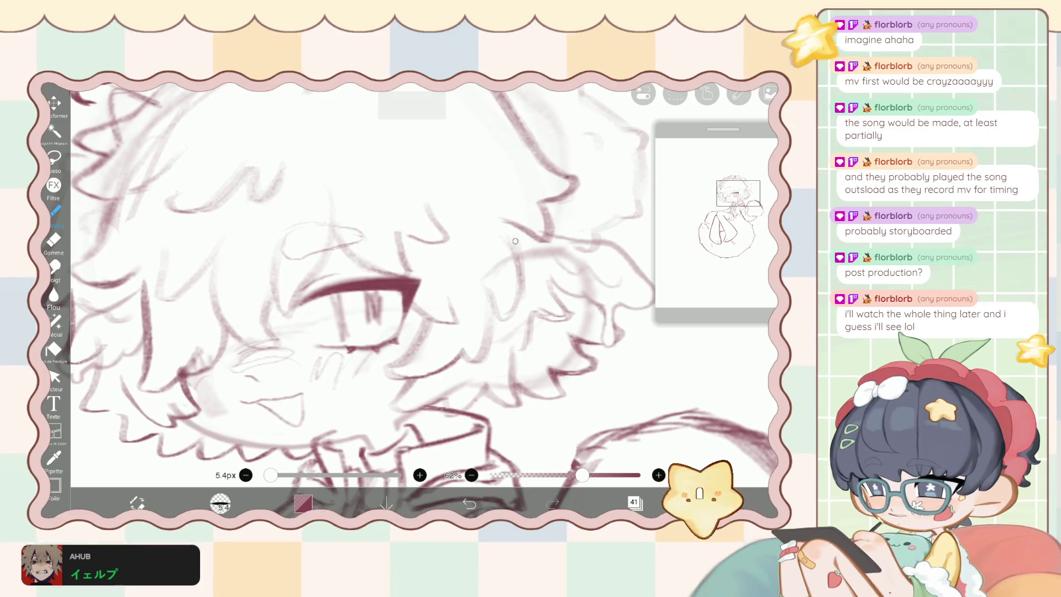
Take back the Eraser stroke on the hair lines and return to the Brush.
key(e)
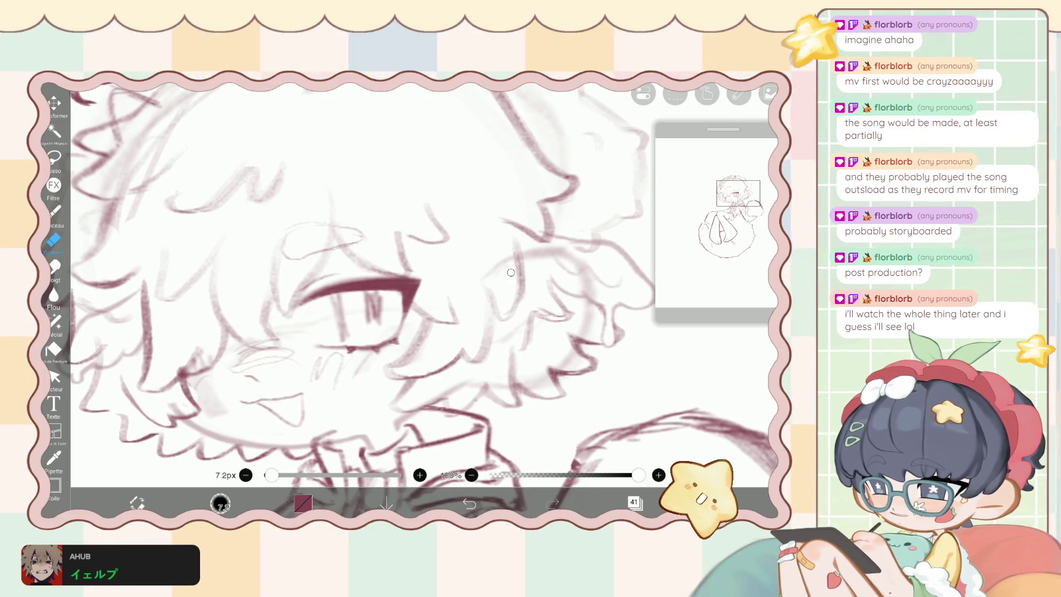
scroll(505, 264, down, 5)
key(ctrl+z)
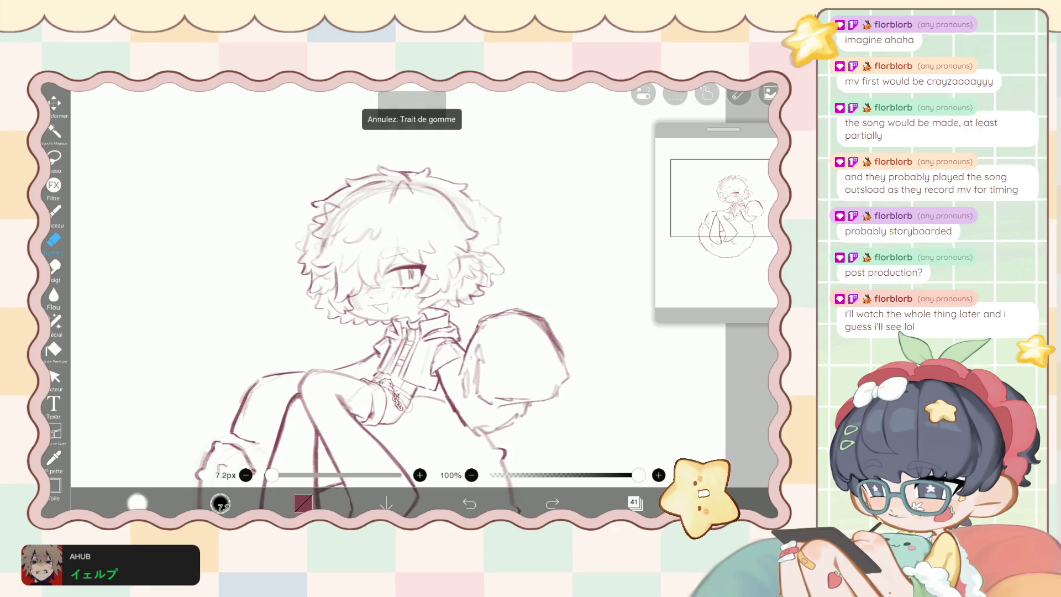
key(b)
scroll(381, 233, up, 3)
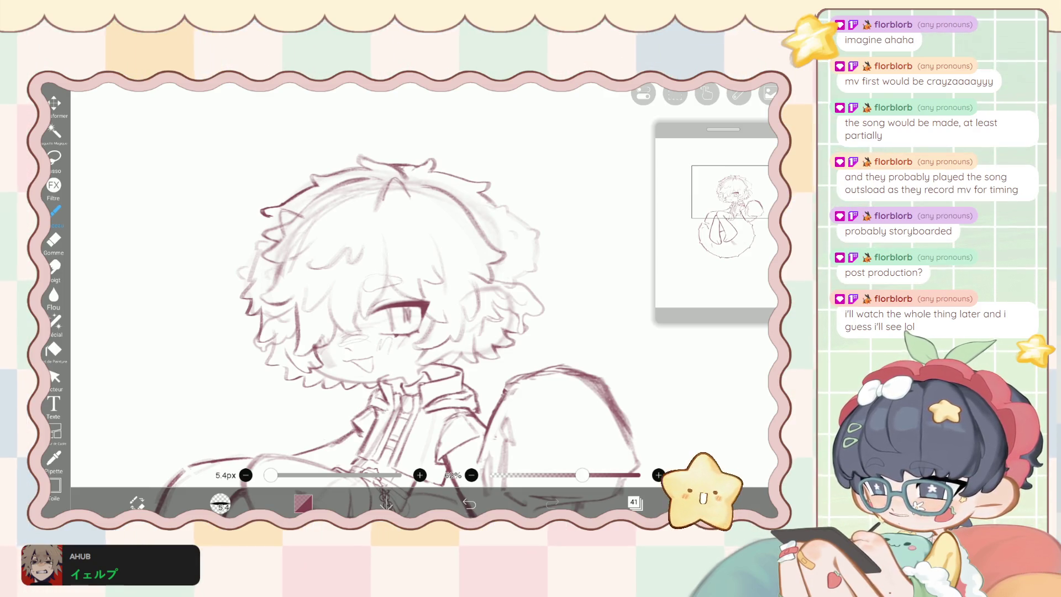
Undo the last brush stroke, leaving the maroon hair outlines around the face intact.
key(ctrl+z)
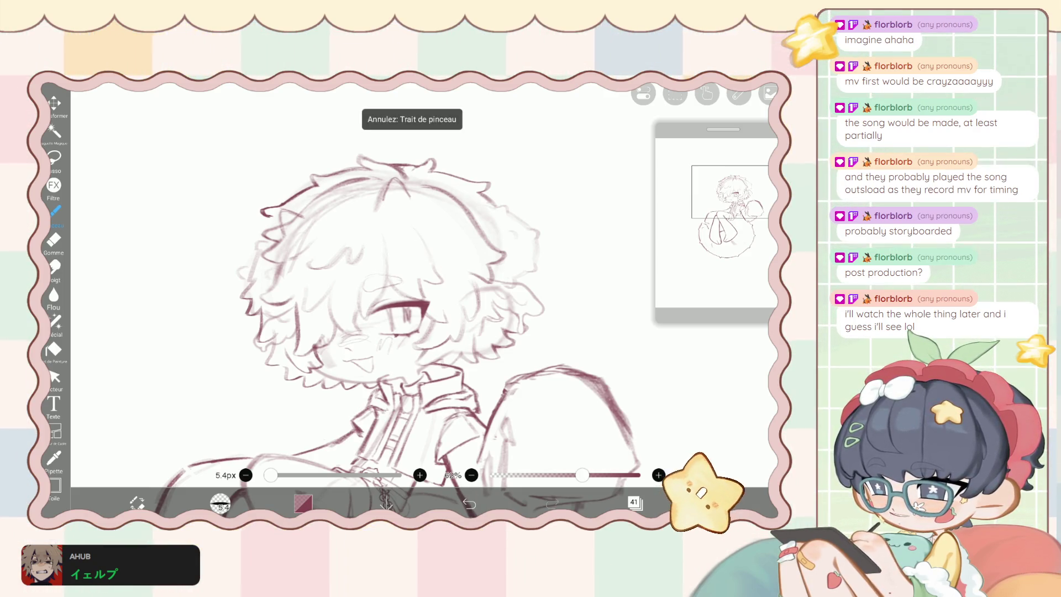
scroll(398, 332, down, 2)
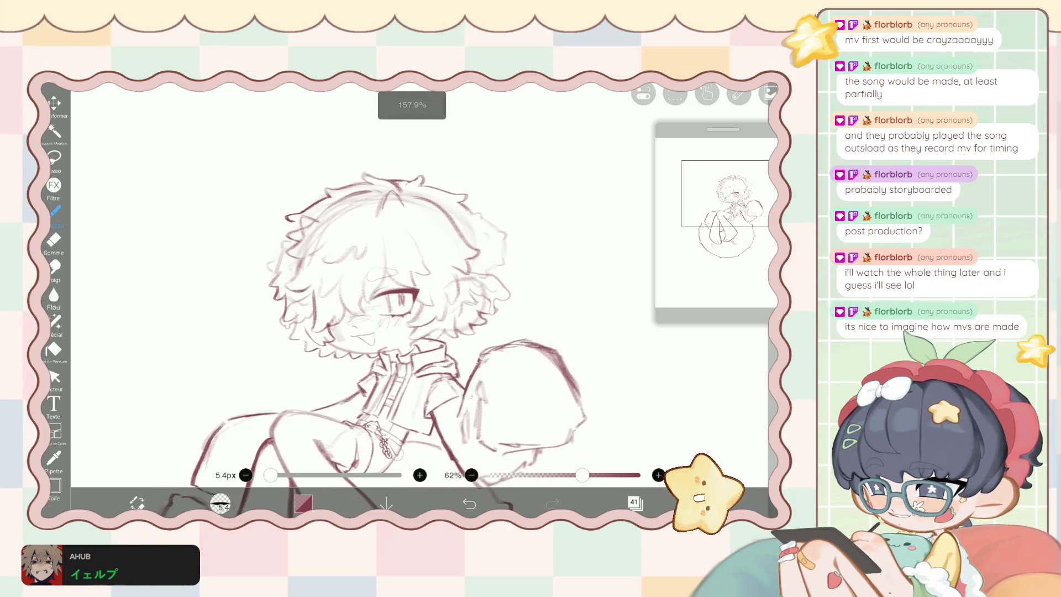
scroll(346, 279, up, 2)
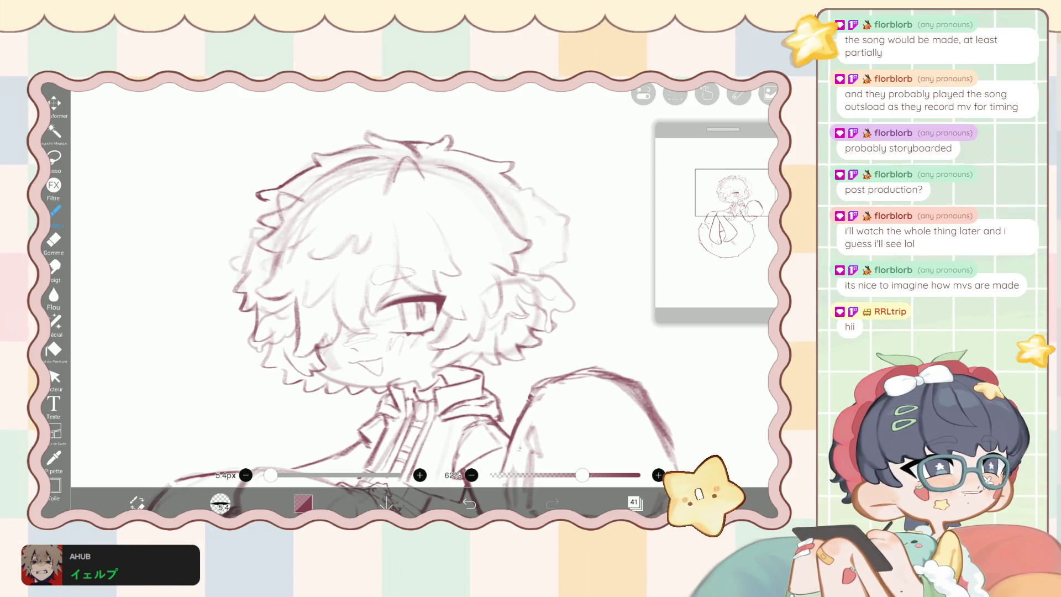
scroll(420, 298, down, 1)
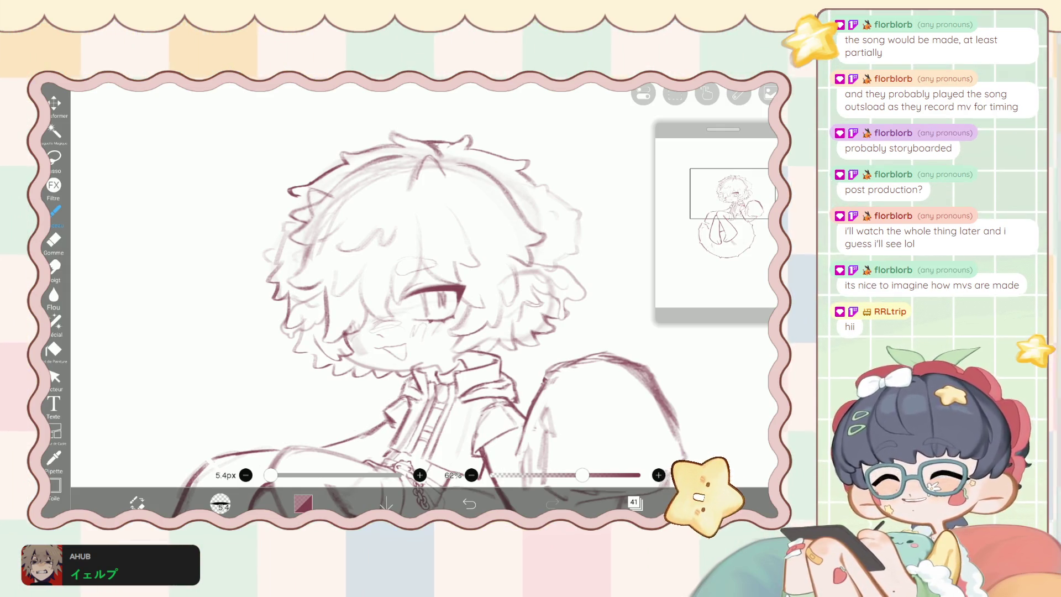
scroll(420, 298, down, 1)
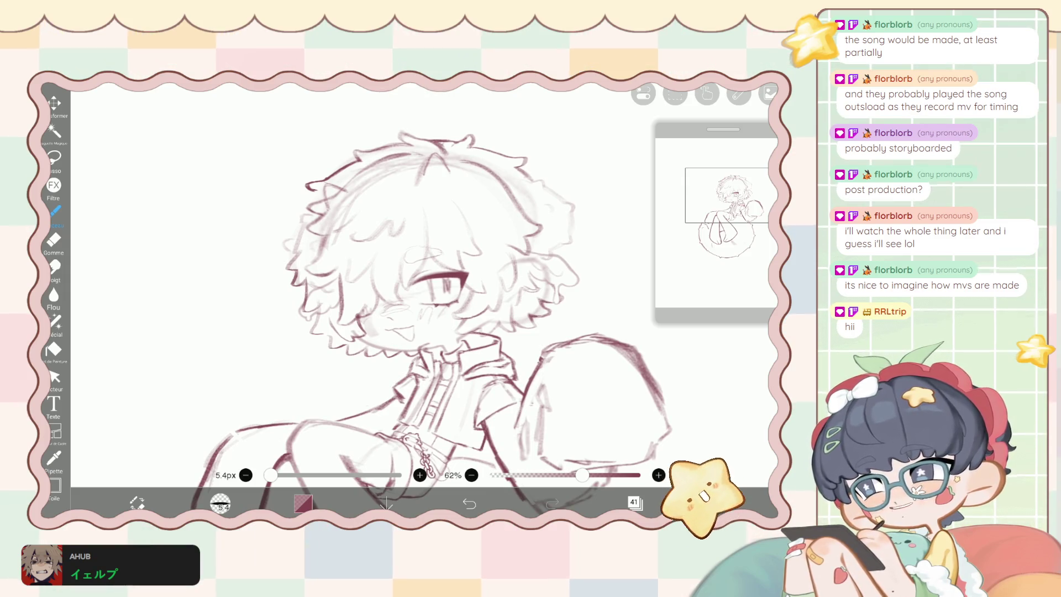
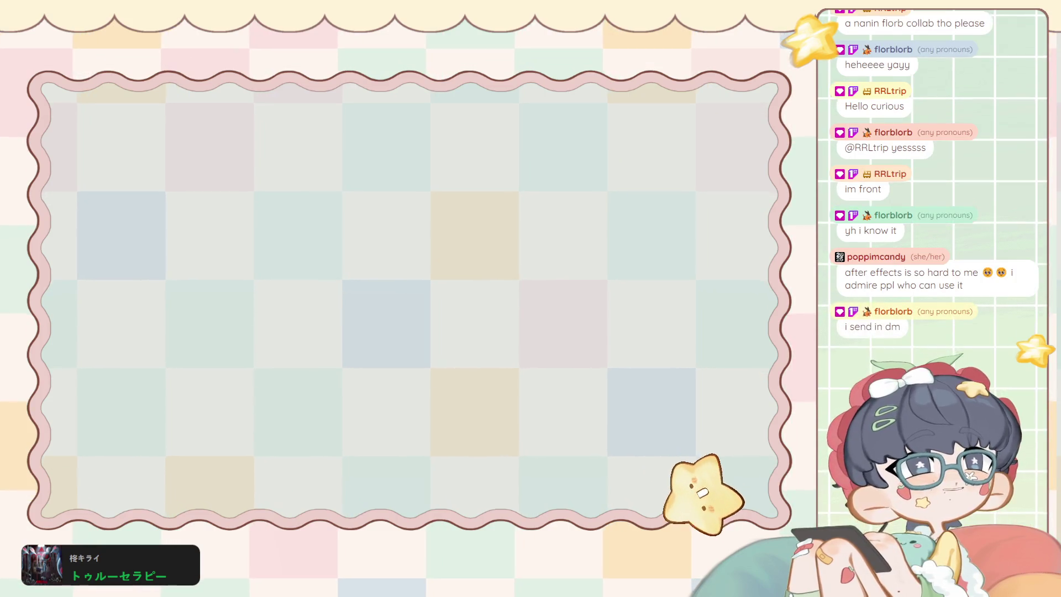
Switch the Navigator to reference mode so it shows the blue-haired commission artwork.
scroll(497, 304, down, 2)
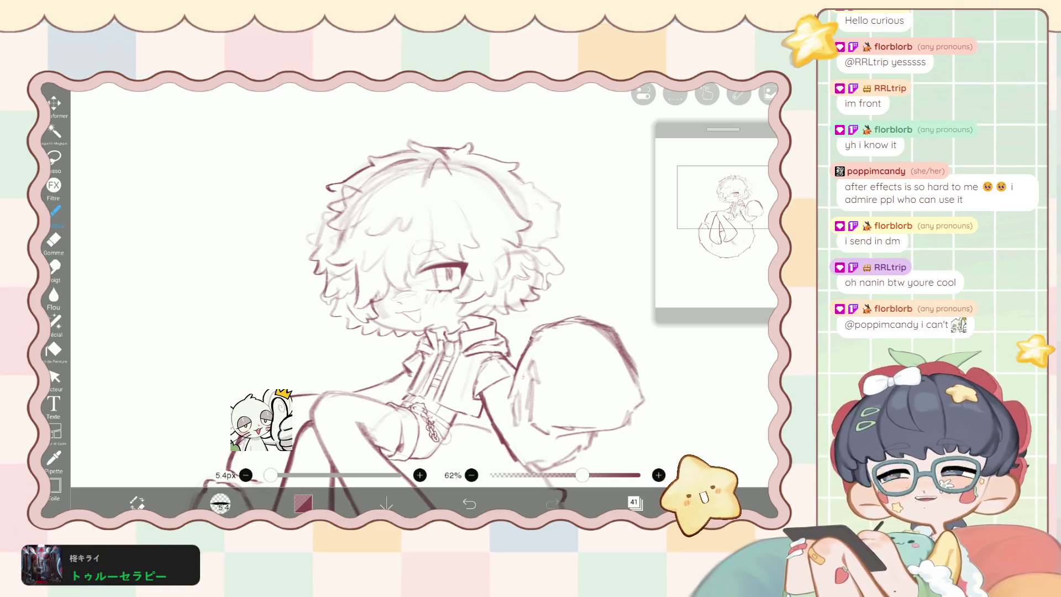
click(667, 148)
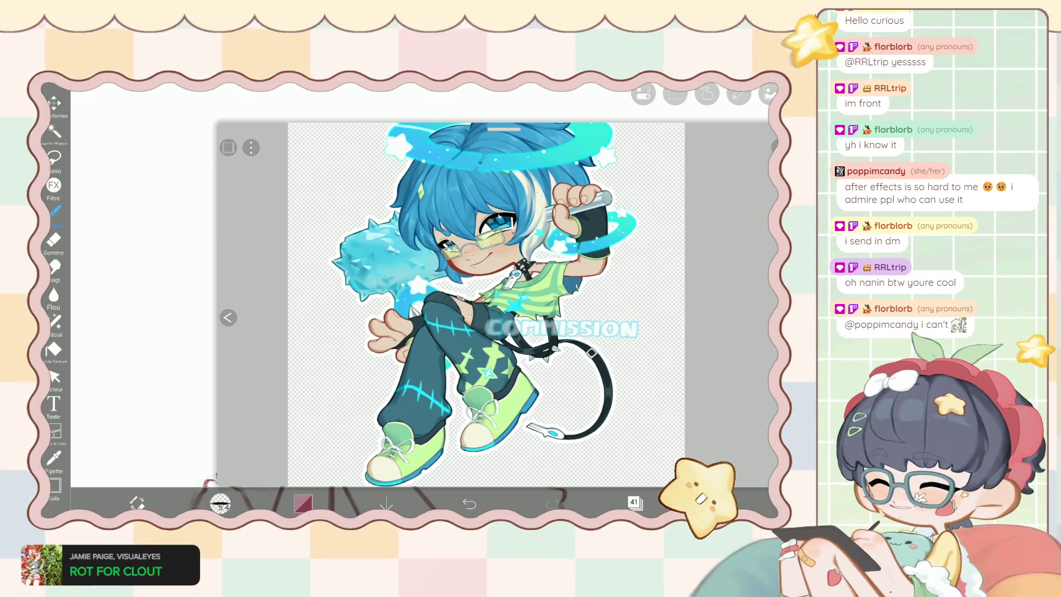
scroll(442, 310, up, 5)
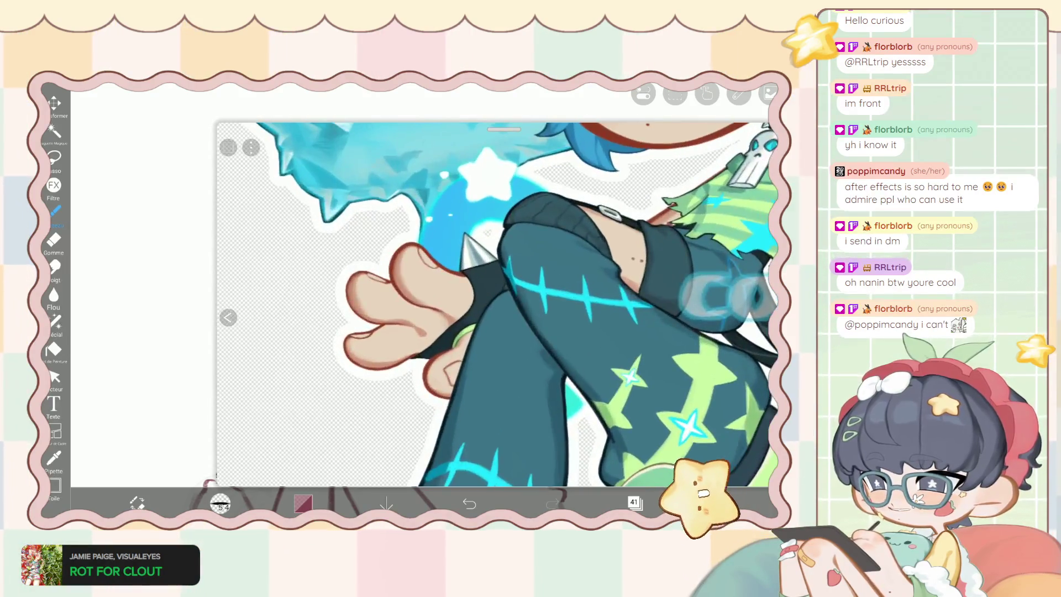
scroll(497, 304, up, 3)
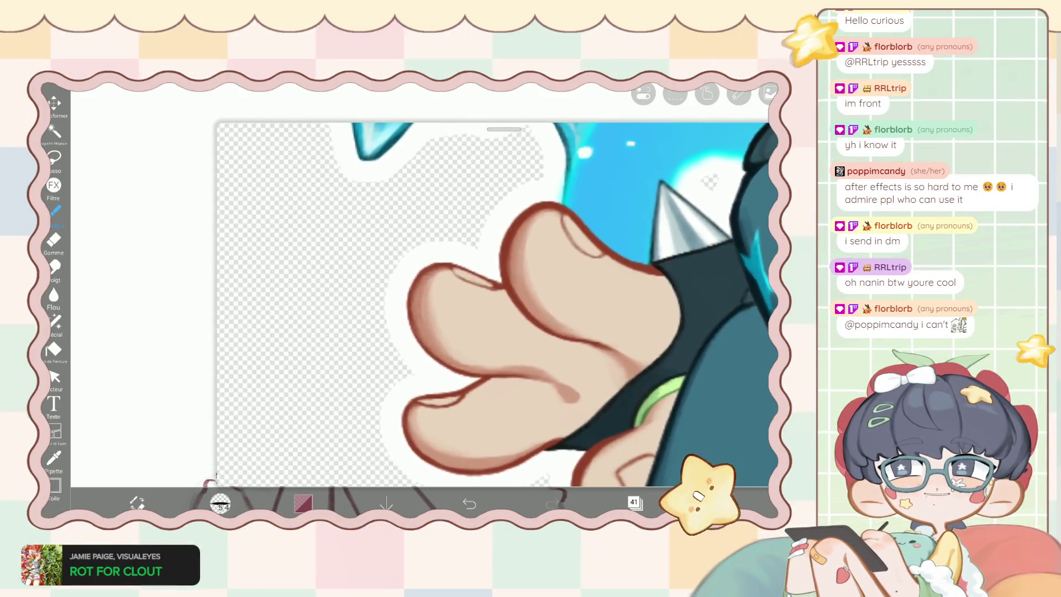
scroll(497, 304, right, 2)
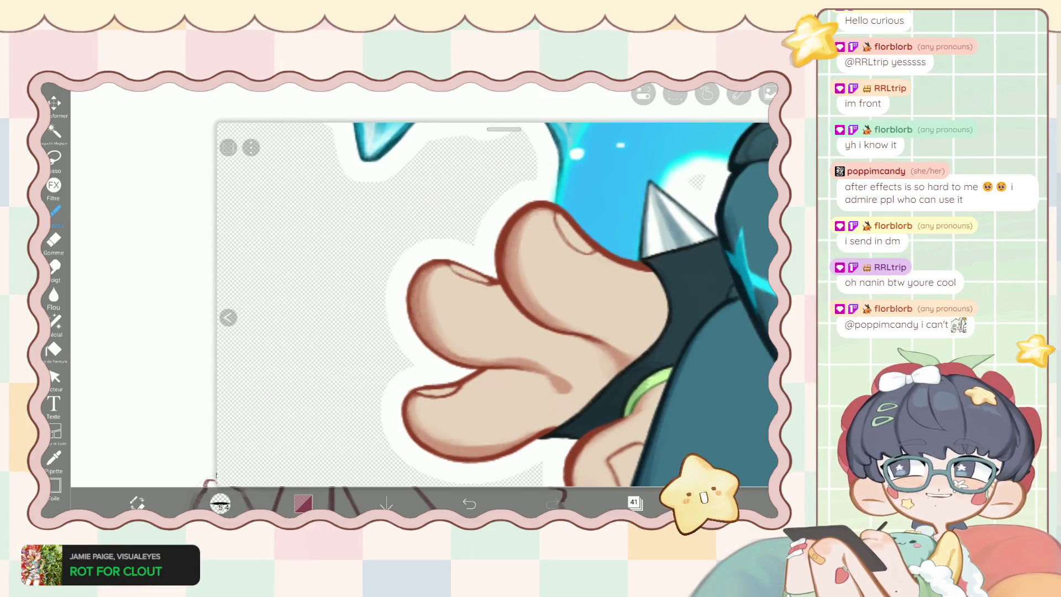
scroll(497, 304, down, 2)
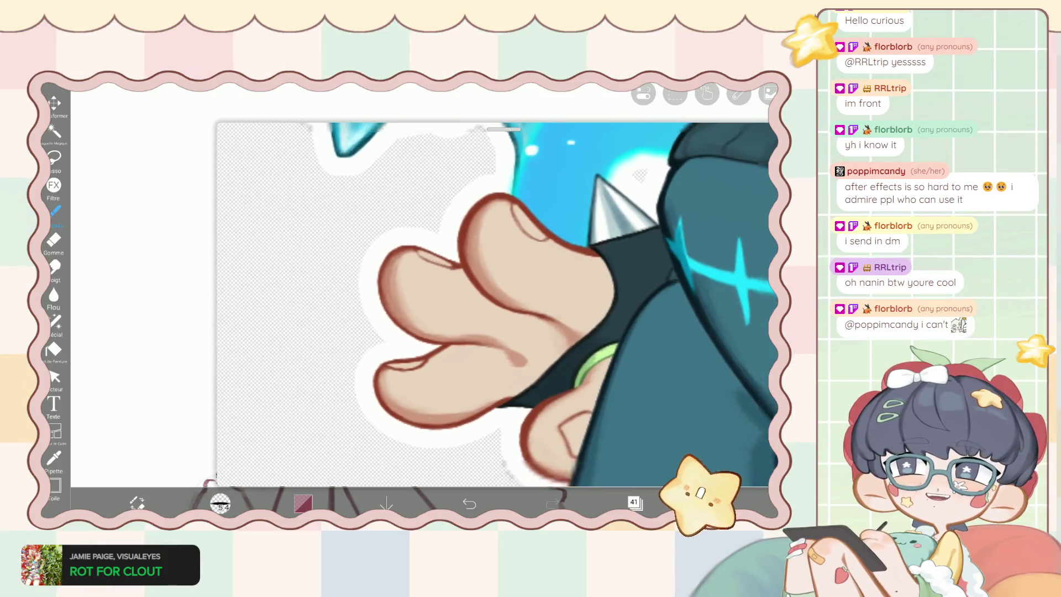
scroll(497, 304, down, 6)
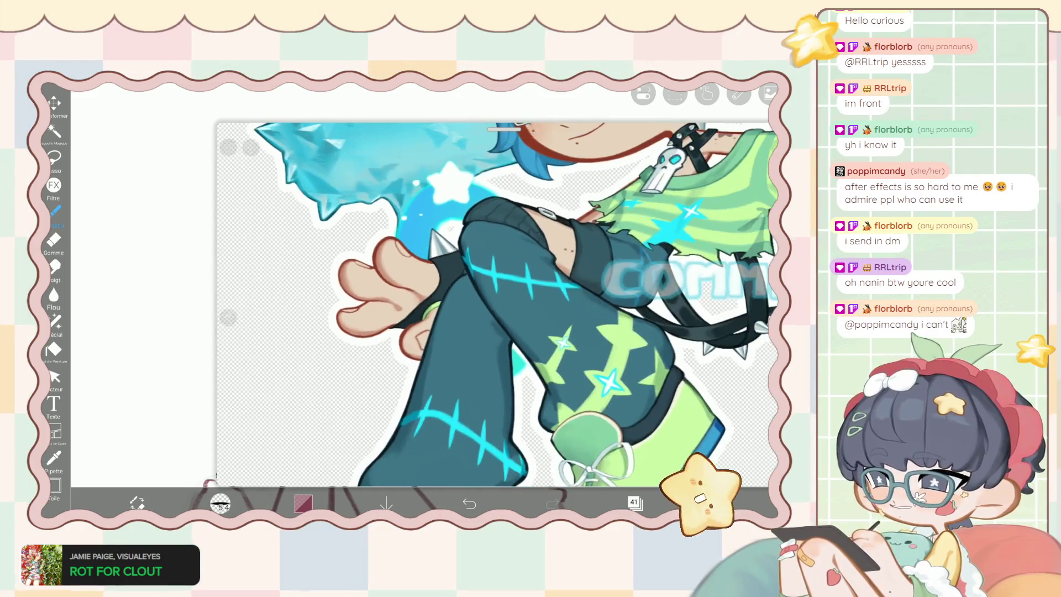
scroll(497, 303, down, 4)
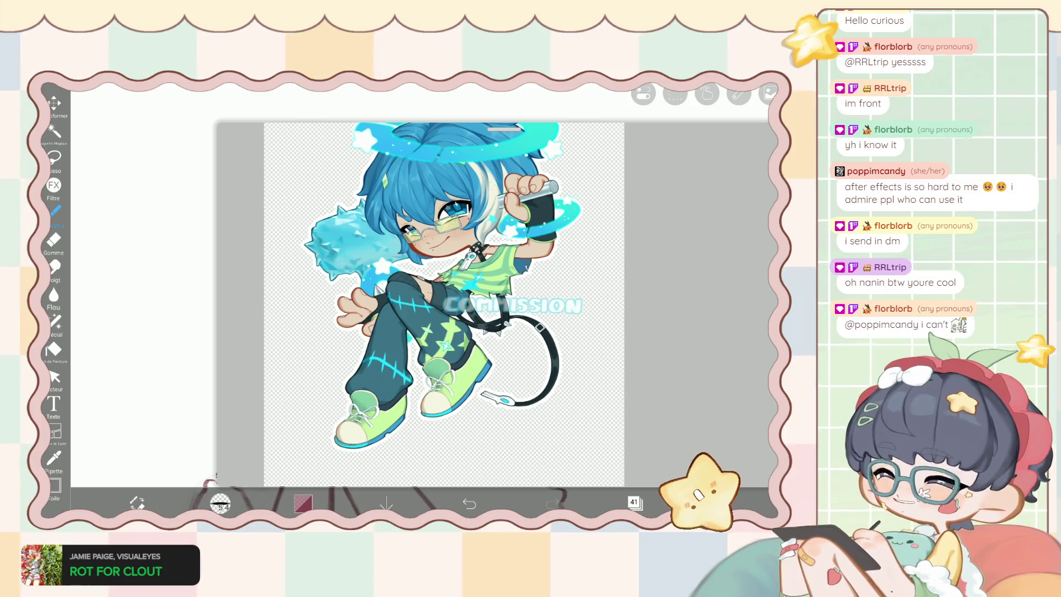
scroll(444, 305, down, 2)
scroll(450, 292, up, 1)
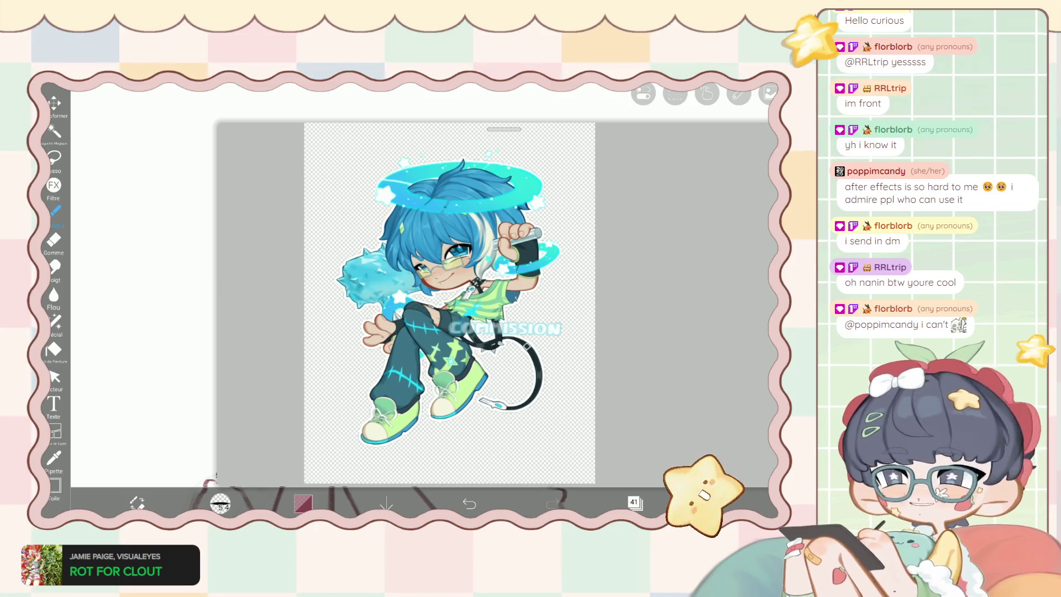
scroll(456, 303, left, 1)
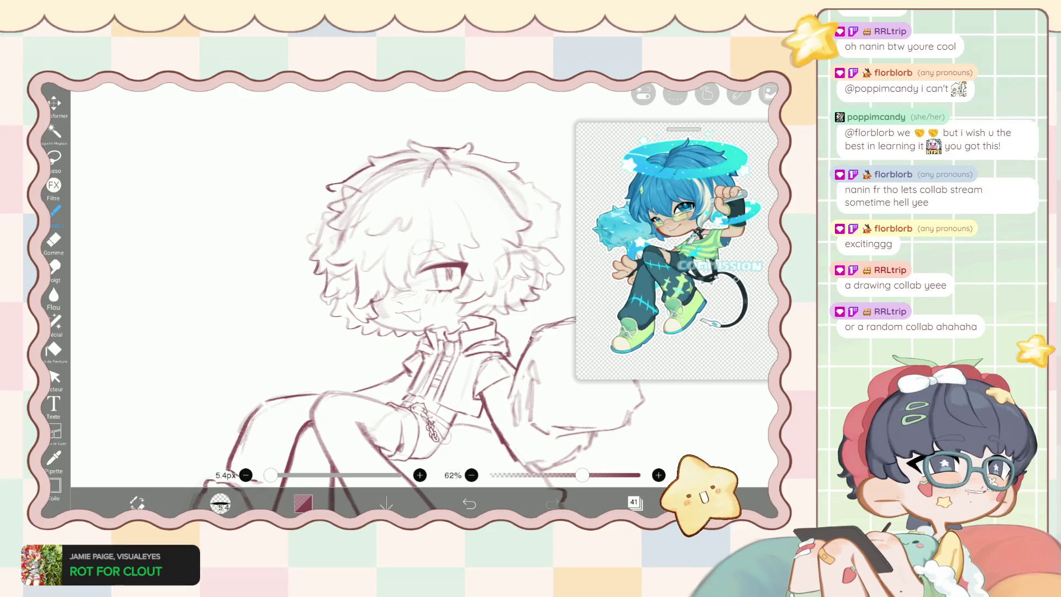
Scroll the canvas view beside the commission reference window.
scroll(420, 304, down, 3)
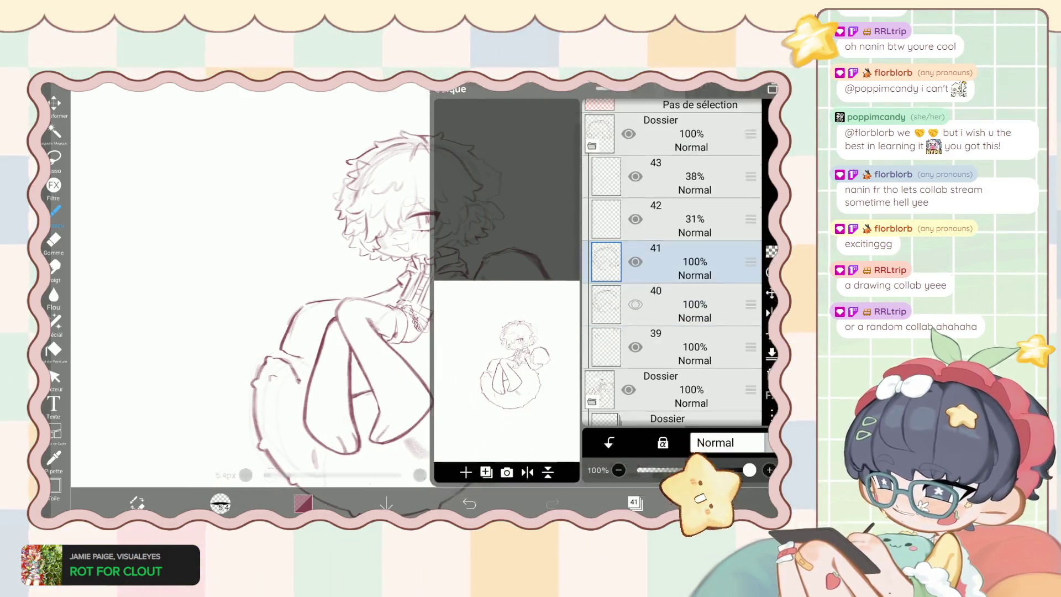
Collapse the folder holding layers 39–43 and undo the accidental folder visibility change.
click(635, 502)
scroll(671, 262, up, 2)
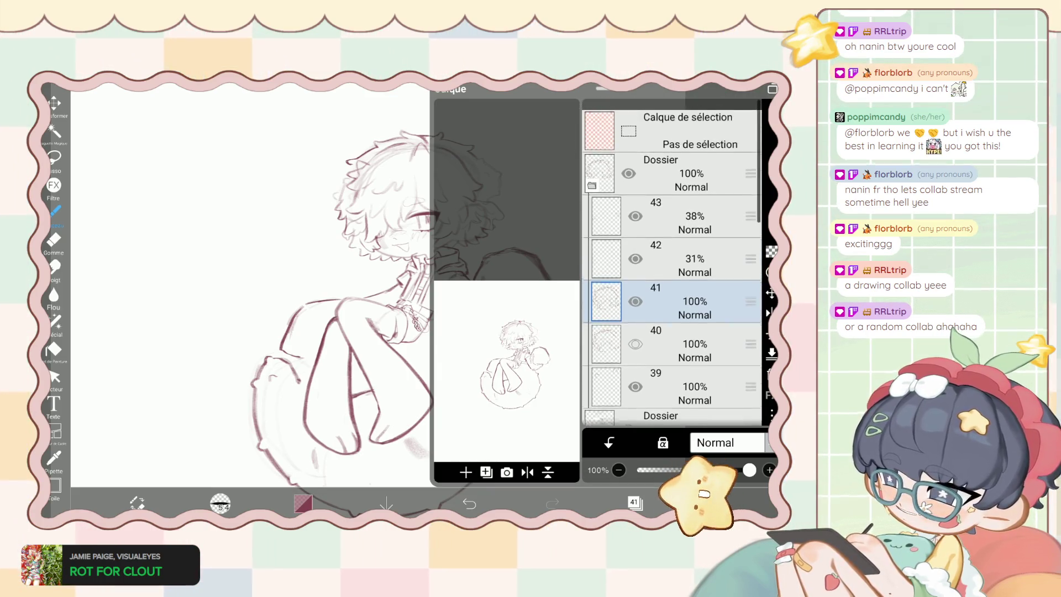
click(663, 177)
scroll(672, 262, down, 5)
scroll(671, 263, up, 2)
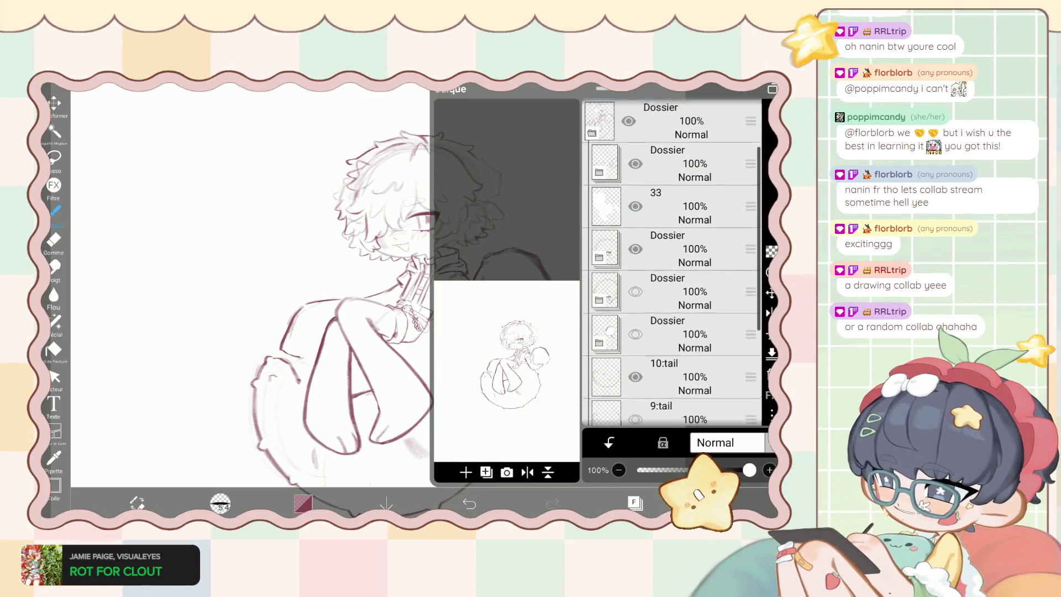
click(469, 503)
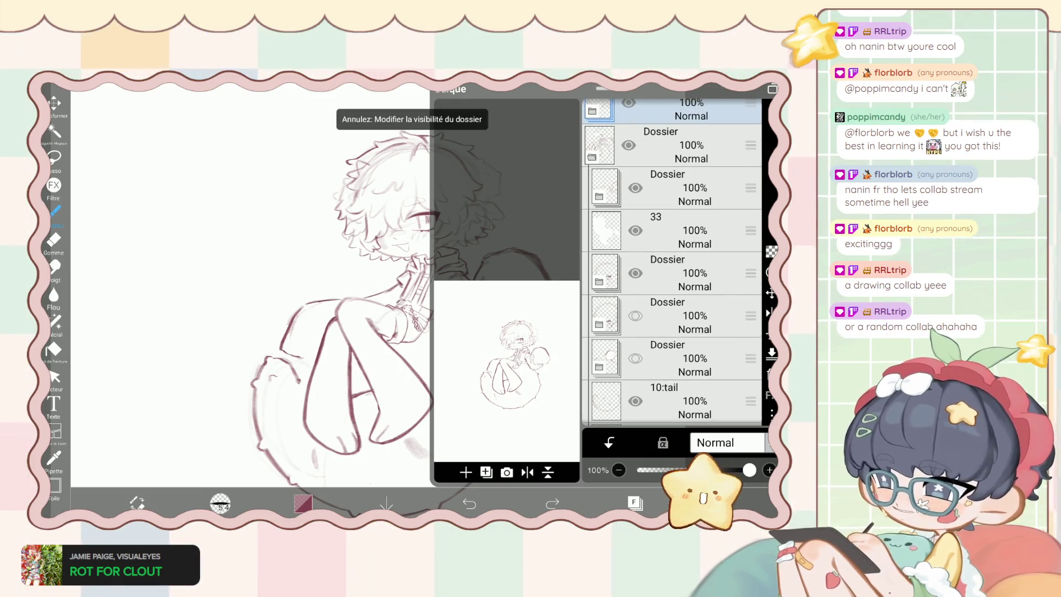
Expand the layers 34–38 folder, hiding layer 37's arm sketch and showing layer 36's instead.
scroll(671, 262, up, 1)
click(663, 226)
scroll(671, 263, down, 2)
click(642, 290)
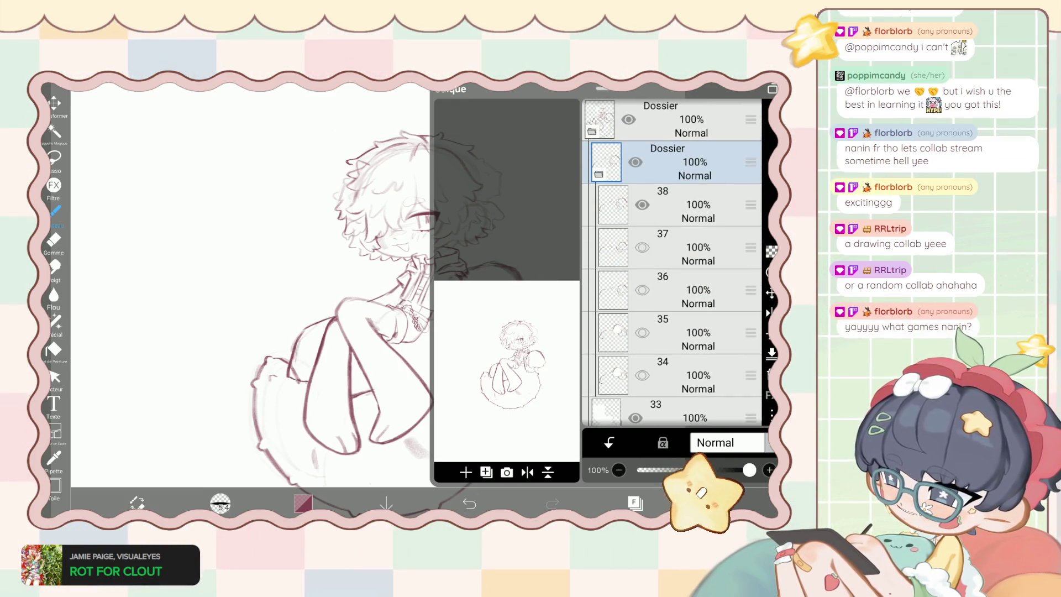
click(642, 247)
click(635, 503)
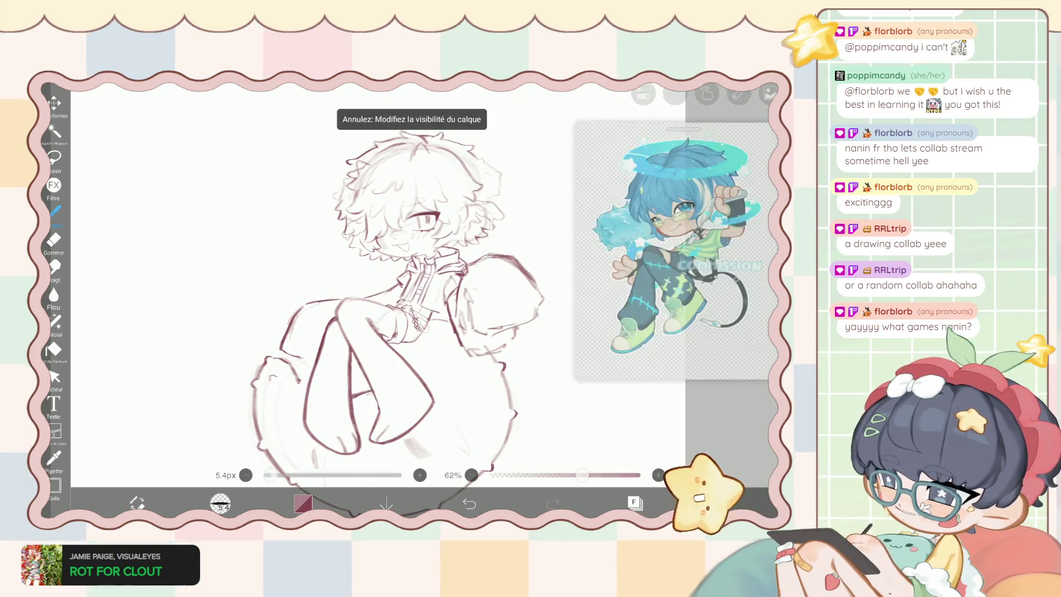
click(552, 503)
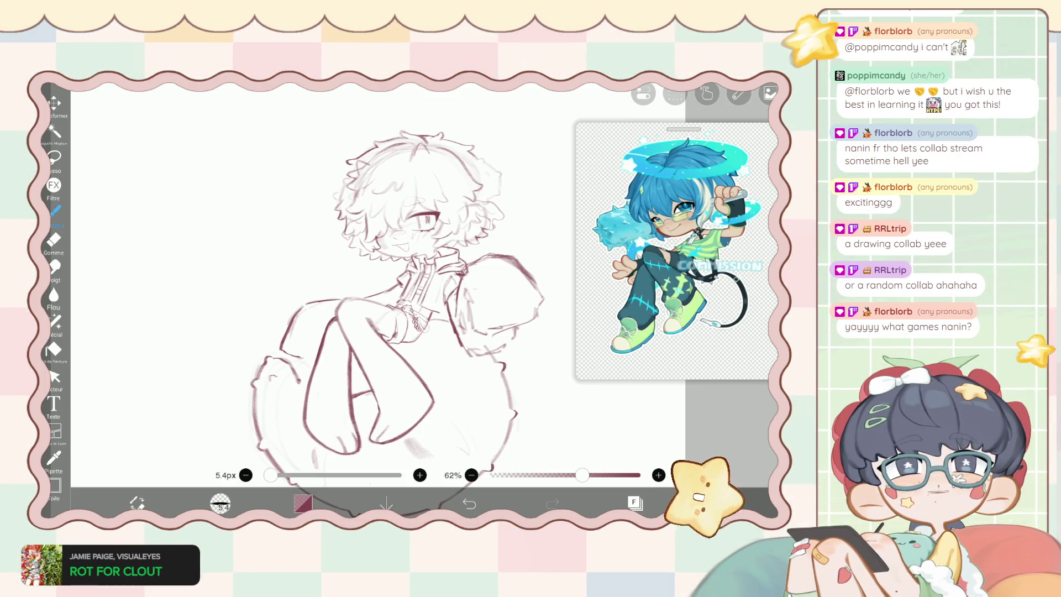
Undo the layer visibility changes twice, comparing the arm sketches on the canvas.
click(634, 502)
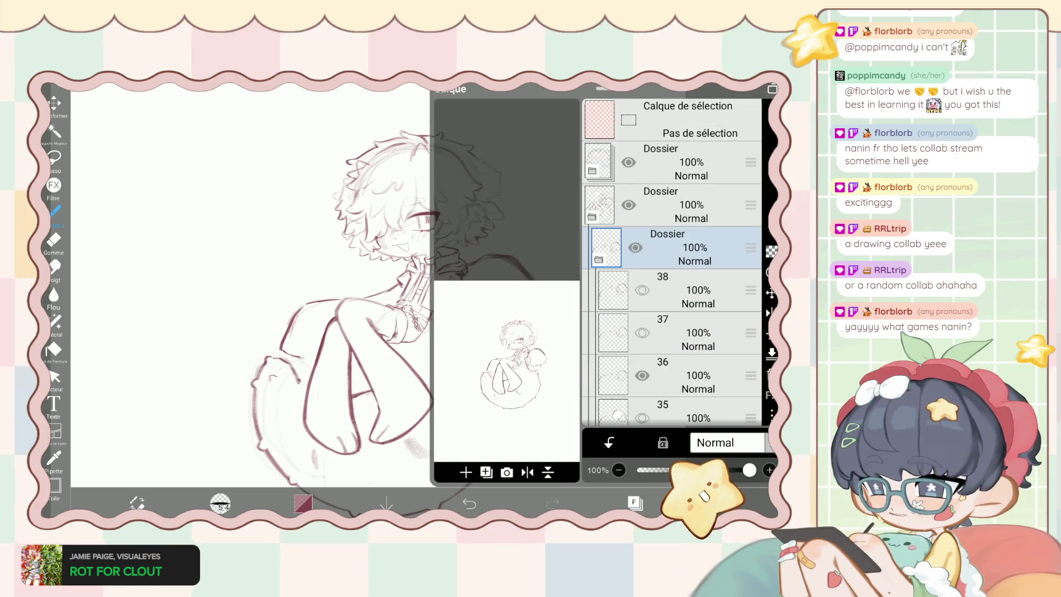
click(635, 503)
click(469, 503)
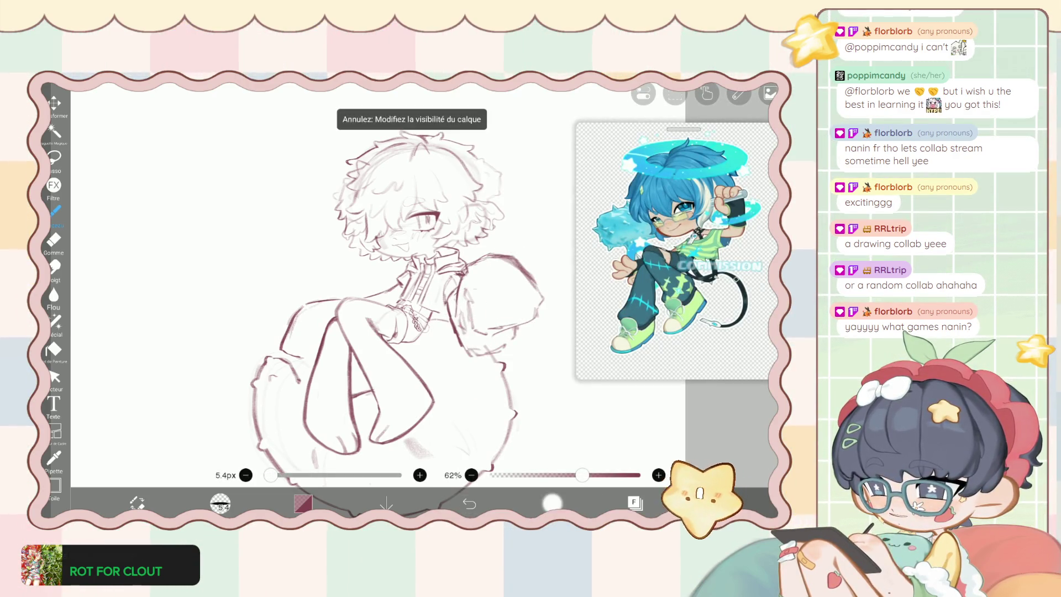
click(635, 502)
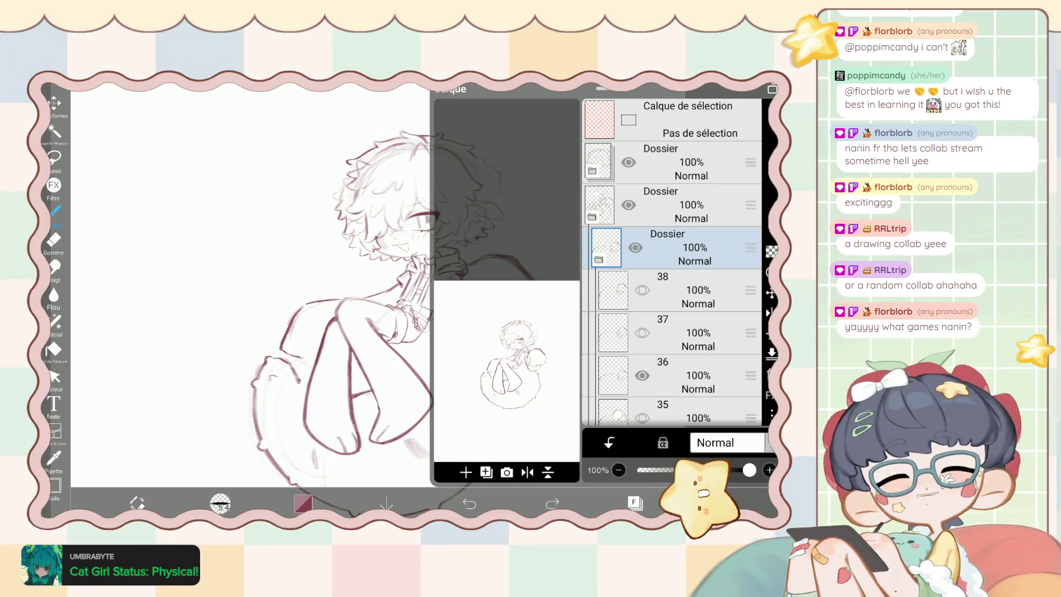
click(635, 502)
click(469, 503)
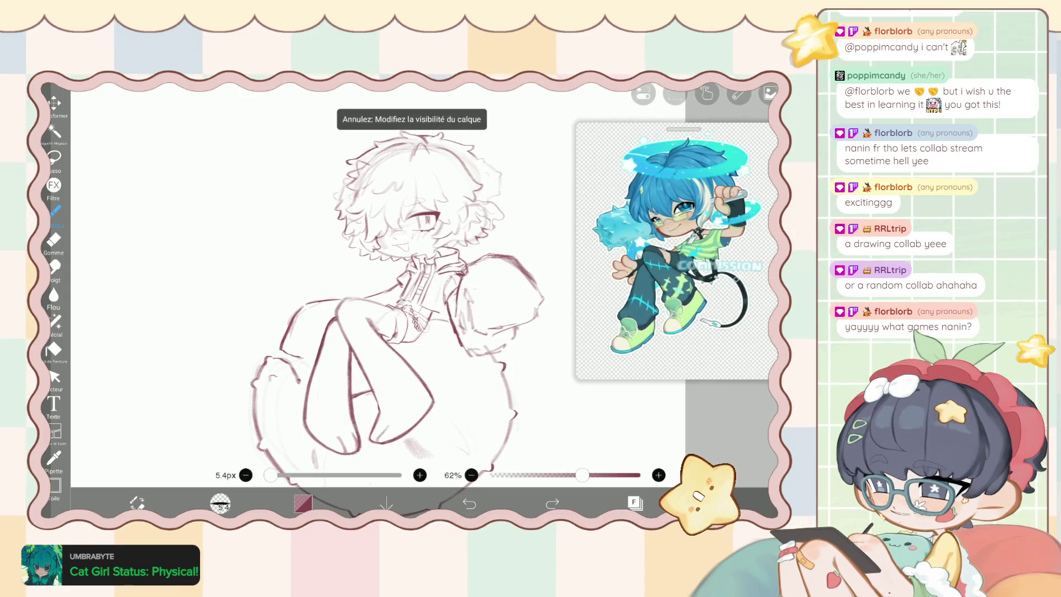
click(634, 502)
Move layer 38 above the folder and try showing layers 34 and 35, undoing each.
drag(750, 331, 751, 166)
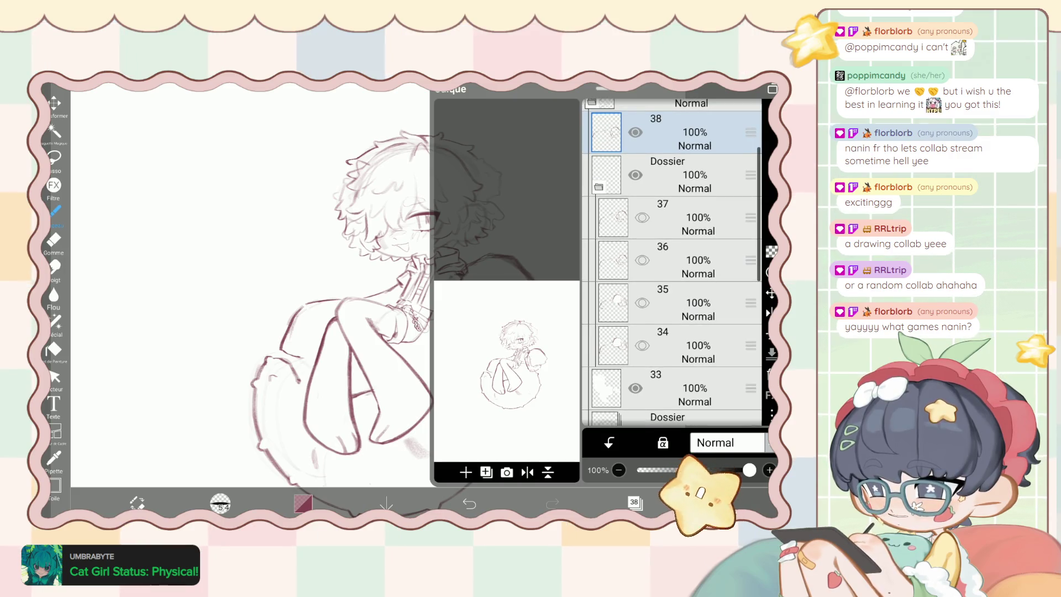
click(642, 345)
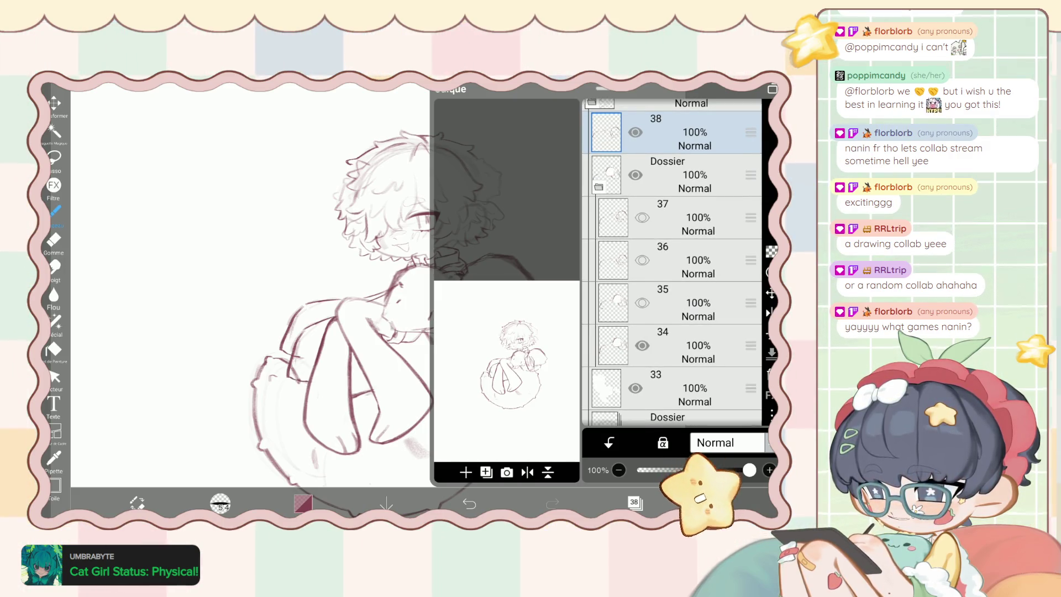
key(ctrl+z)
click(642, 303)
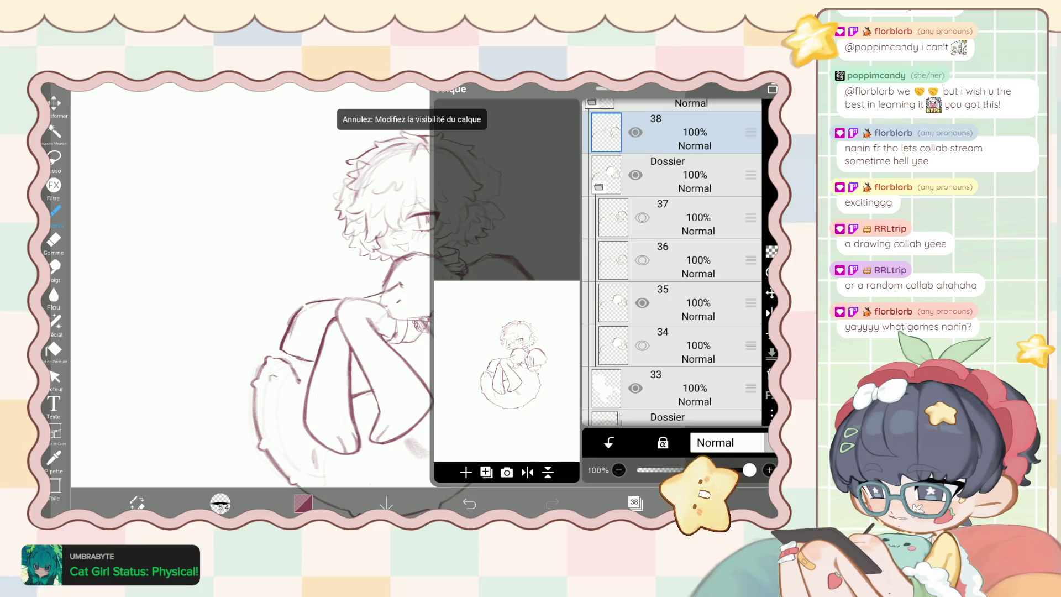
key(ctrl+z)
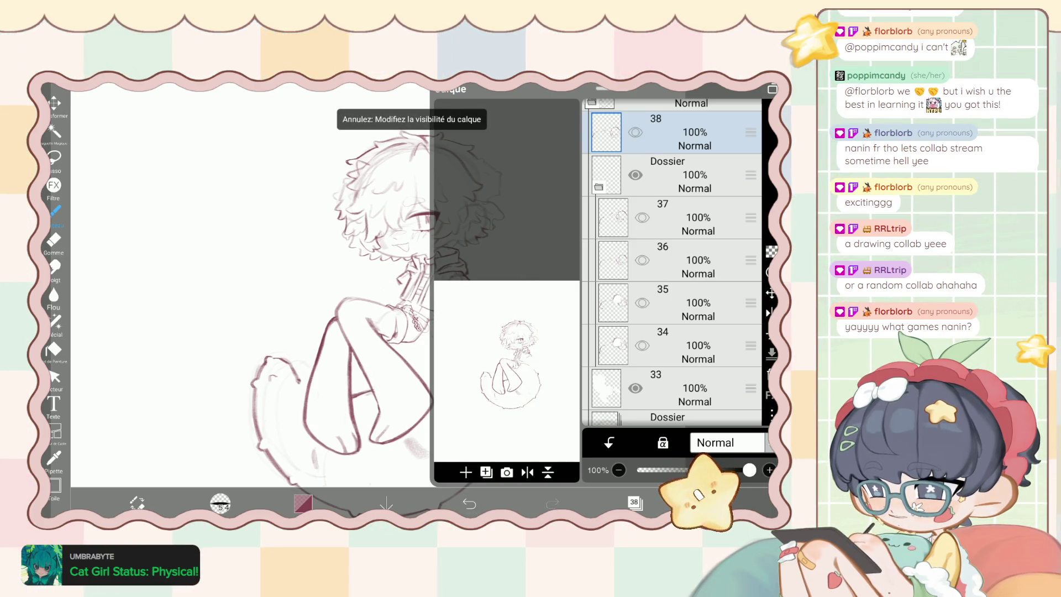
Undo and redo the last visibility change on the canvas, then select layer 35.
click(635, 502)
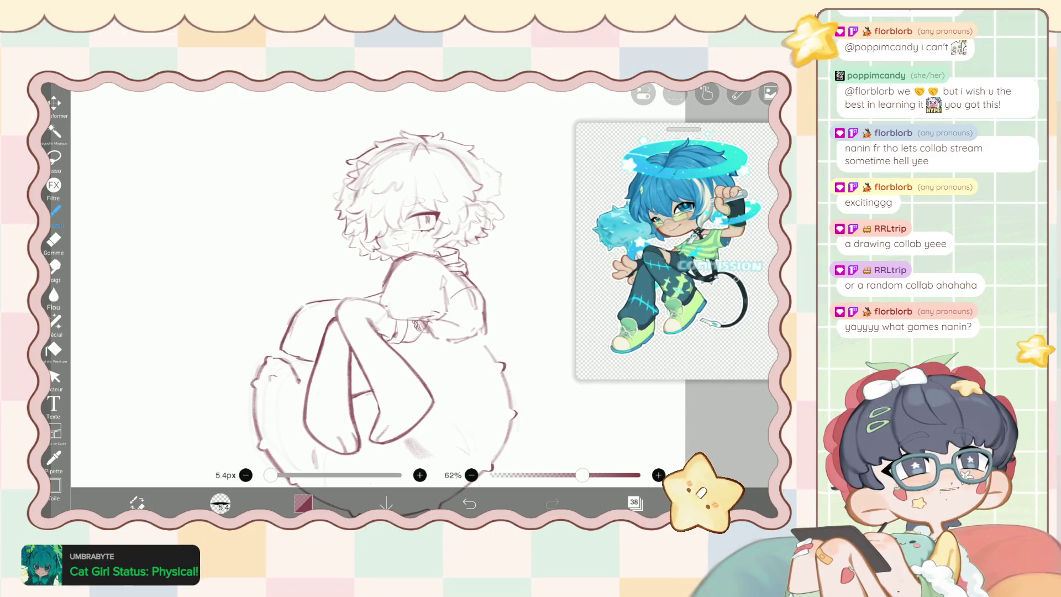
key(ctrl+z)
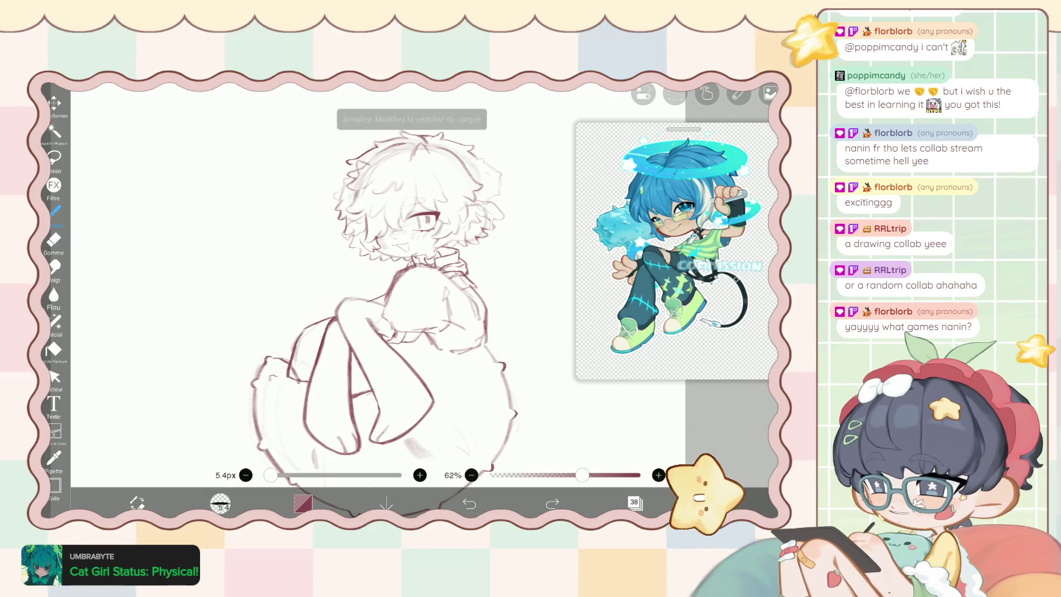
key(ctrl+y)
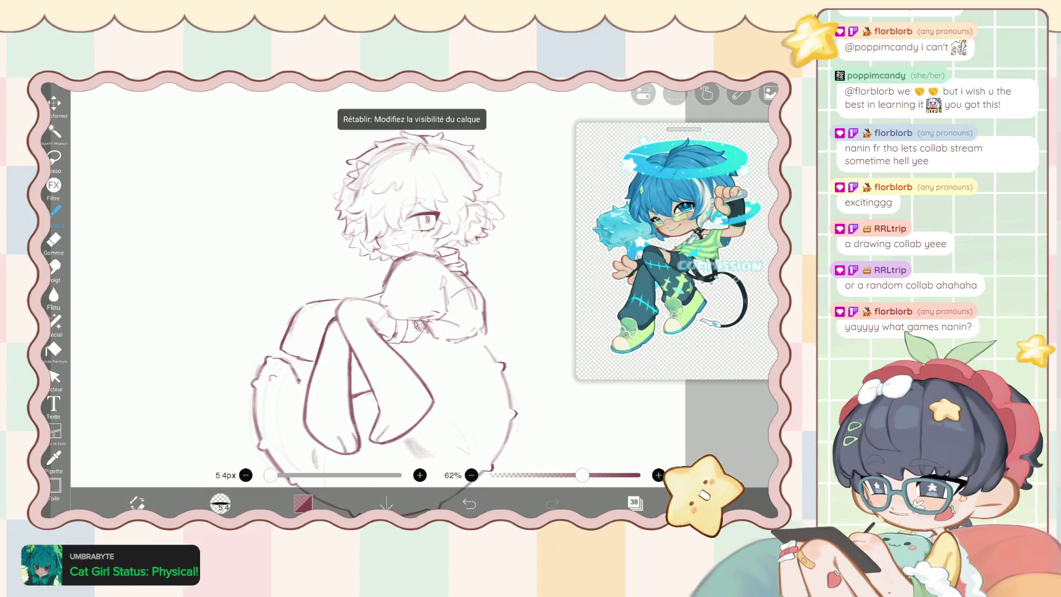
click(635, 502)
scroll(671, 309, down, 3)
click(679, 287)
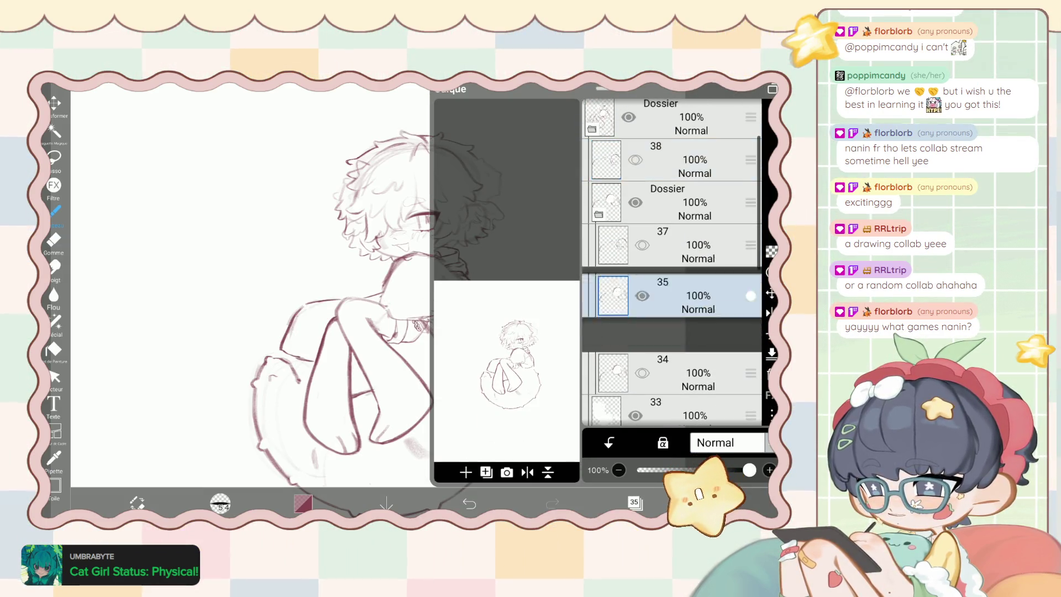
Drag the empty folder between layers 37 and 33 lower in the layer list.
scroll(671, 309, down, 2)
click(671, 261)
drag(750, 261, 750, 403)
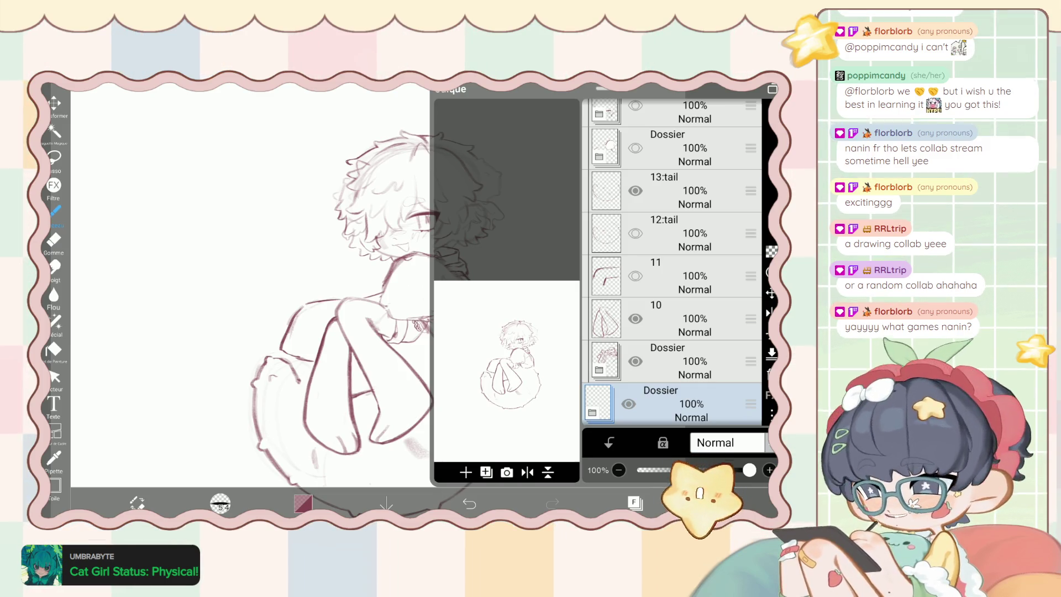
click(634, 501)
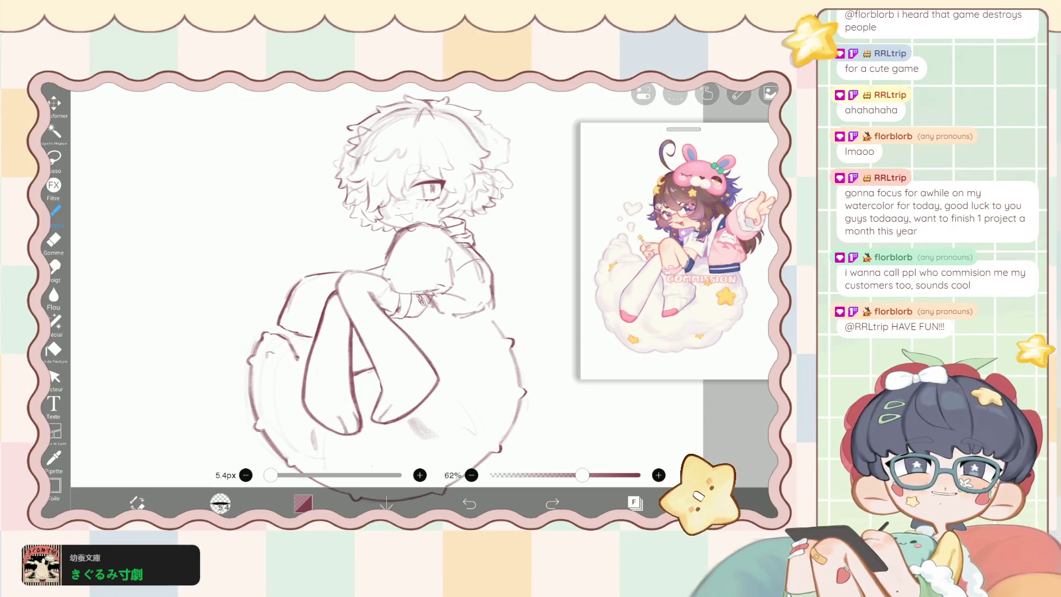
scroll(387, 277, down, 2)
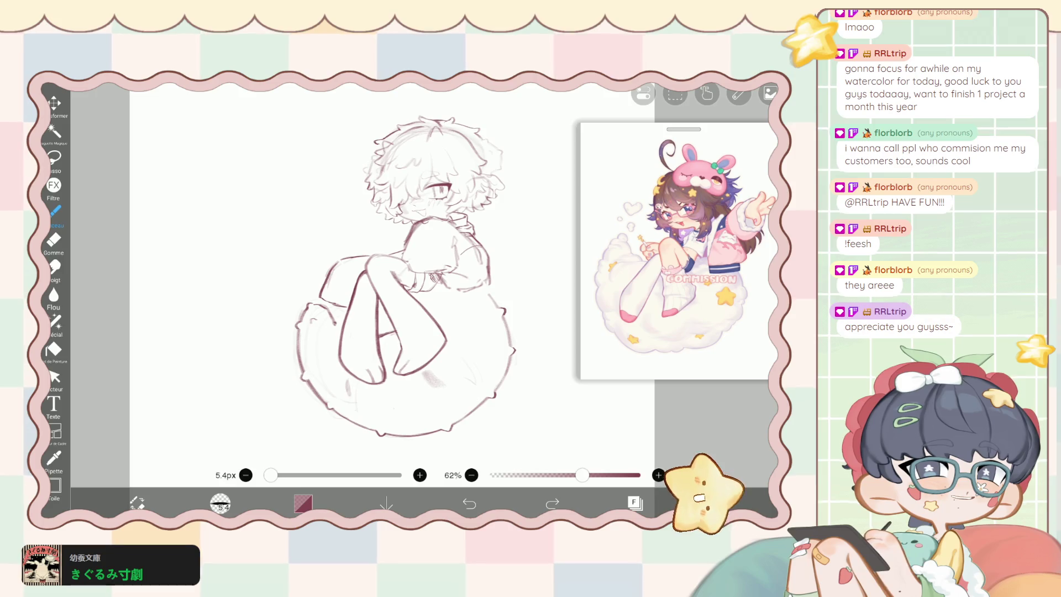
scroll(387, 276, up, 3)
click(634, 502)
scroll(671, 265, up, 10)
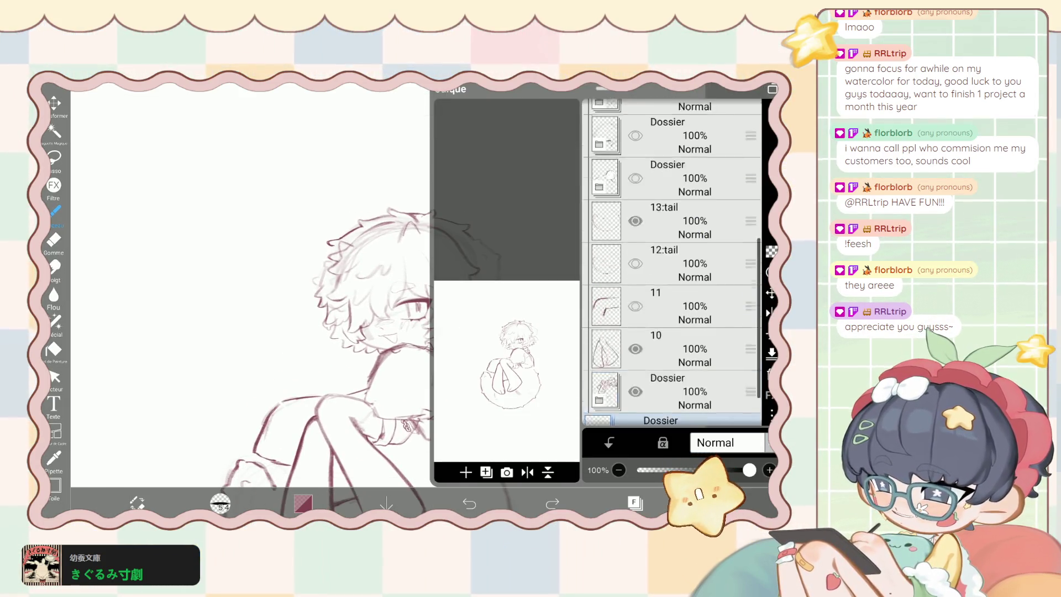
click(691, 162)
click(634, 501)
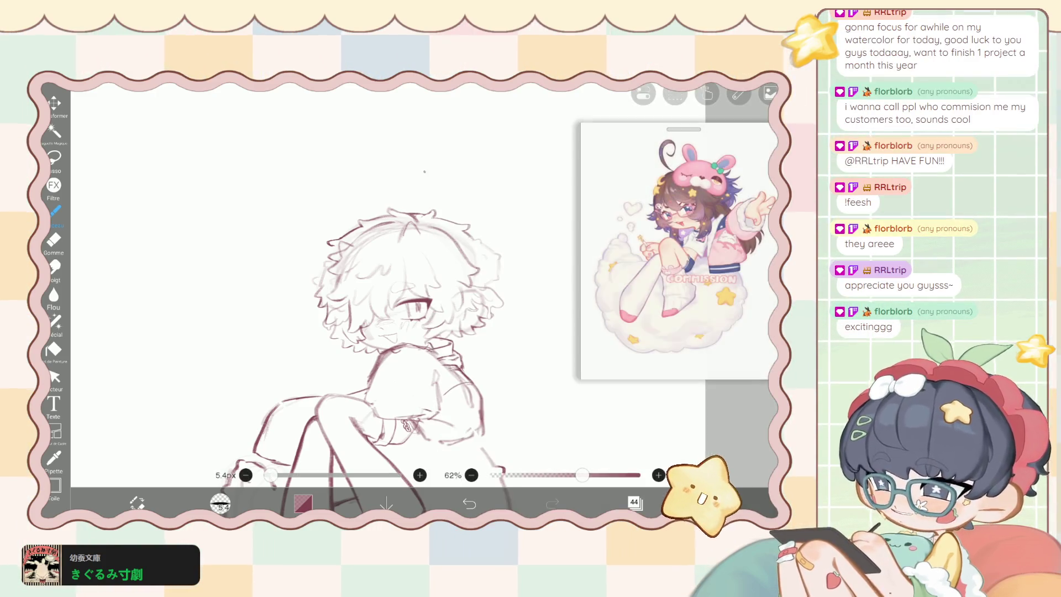
mouse_move(420, 164)
mouse_down()
mouse_move(329, 181)
mouse_move(445, 176)
mouse_up()
scroll(408, 332, up, 3)
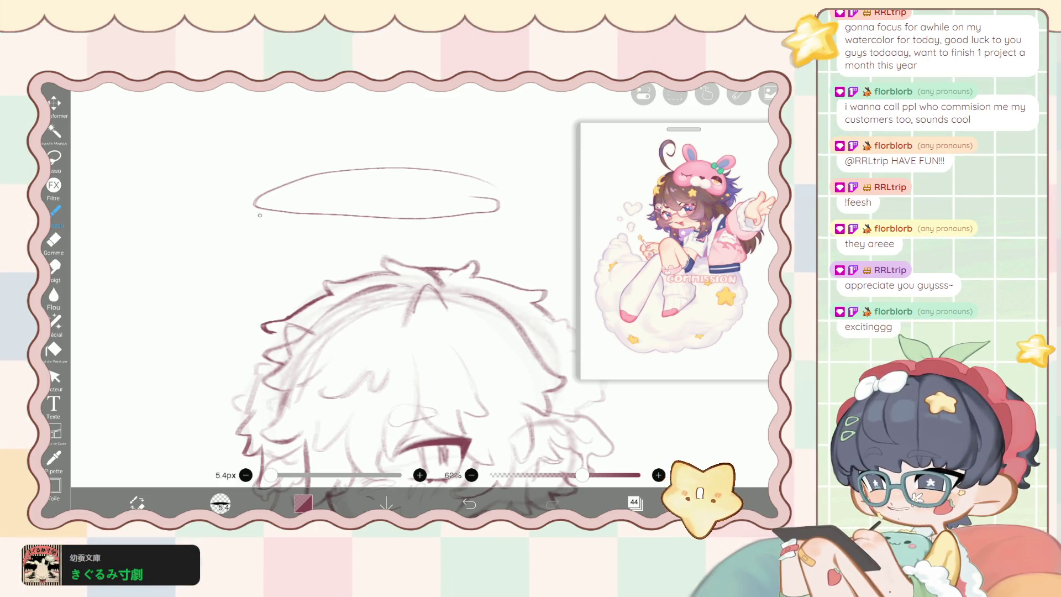
mouse_move(476, 204)
mouse_down()
mouse_move(455, 184)
mouse_move(293, 199)
mouse_move(467, 206)
mouse_up()
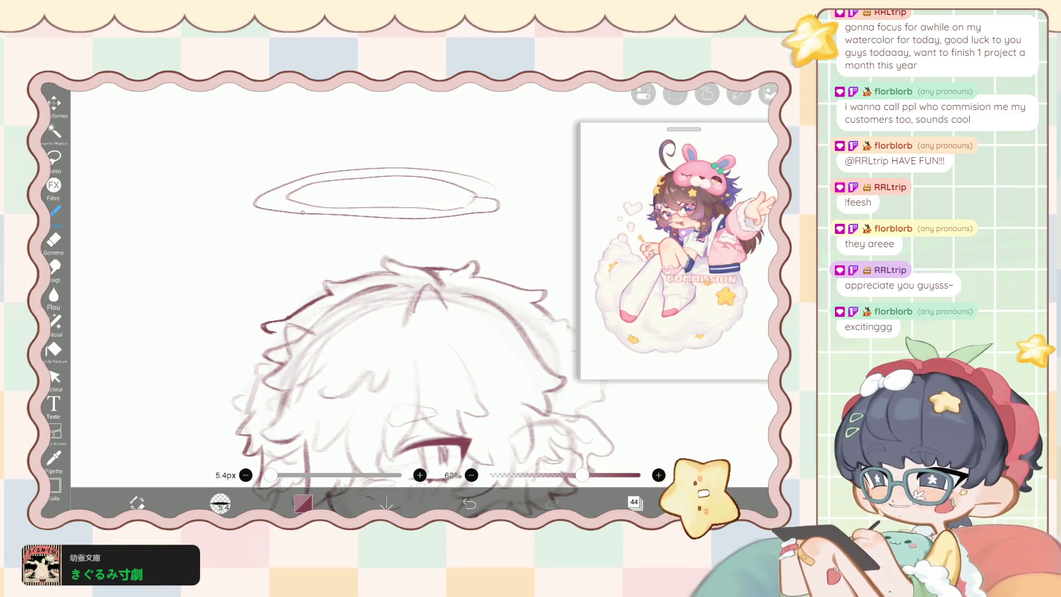
drag(356, 220, 383, 241)
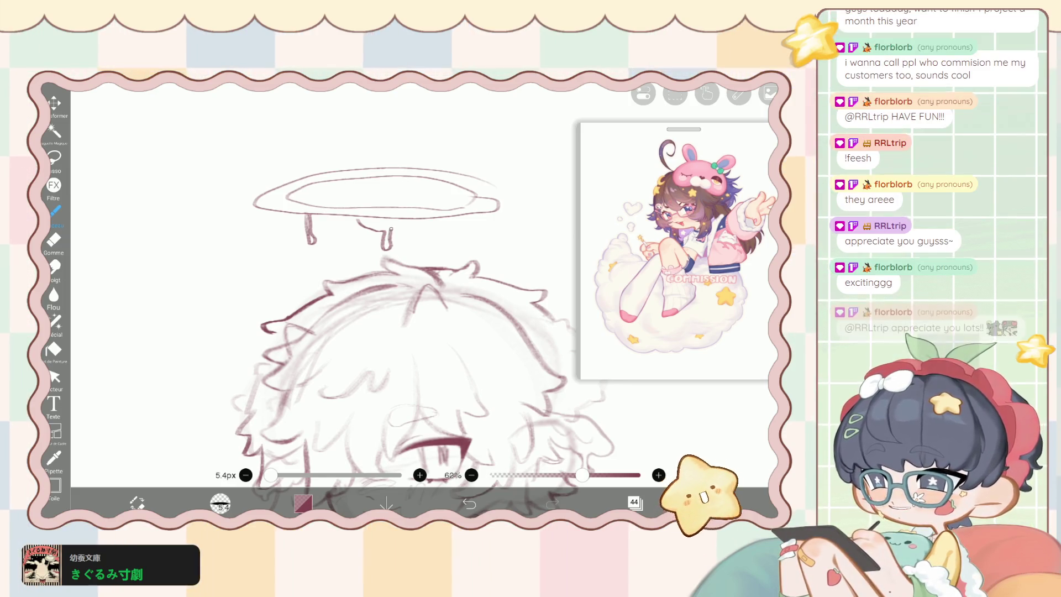
scroll(423, 331, down, 2)
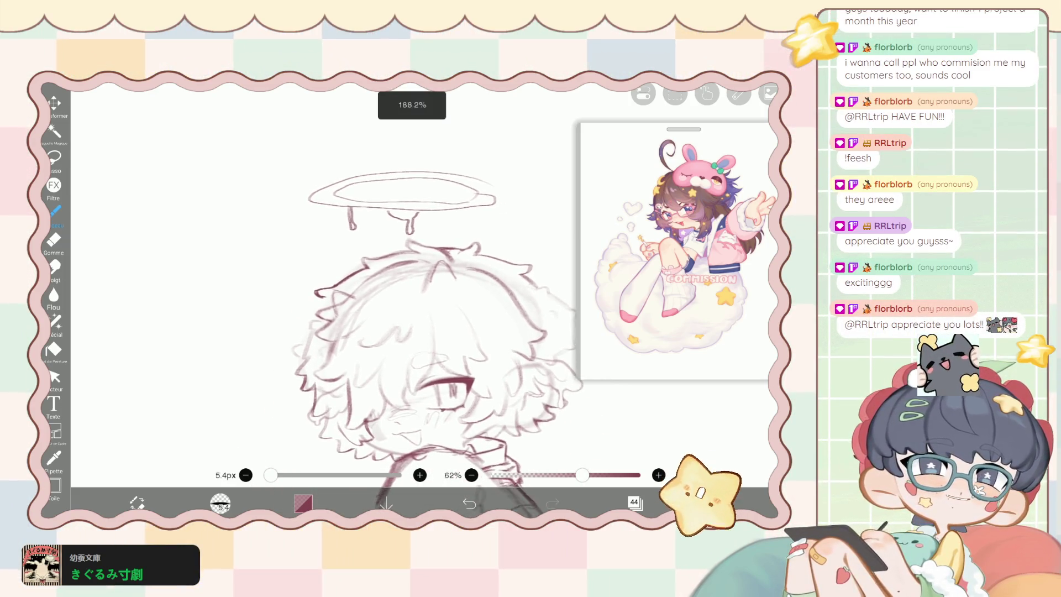
scroll(386, 331, up, 1)
key(e)
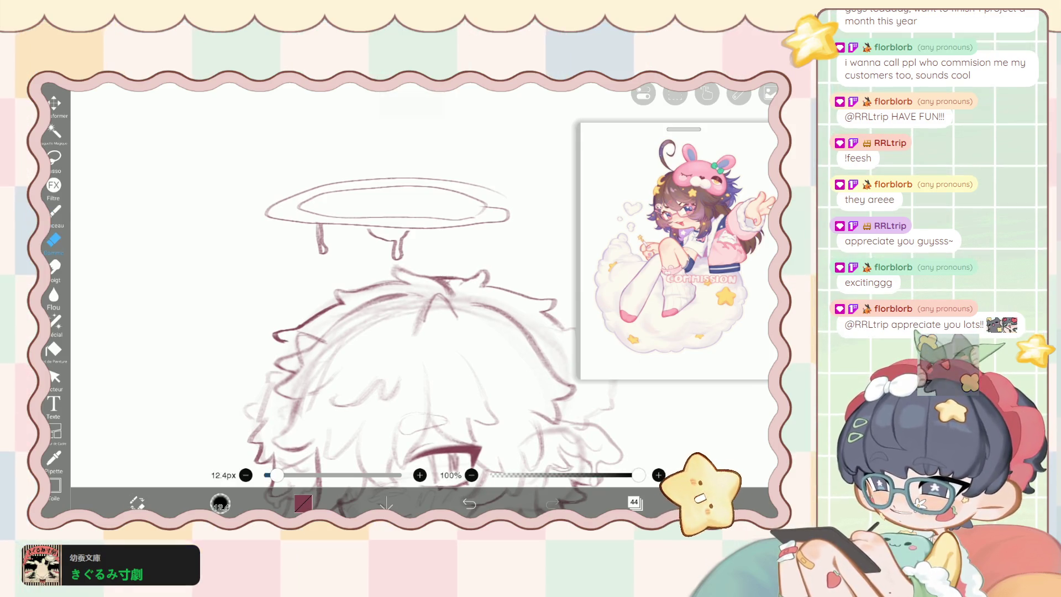
drag(317, 220, 321, 227)
scroll(323, 199, up, 3)
key(ctrl+z)
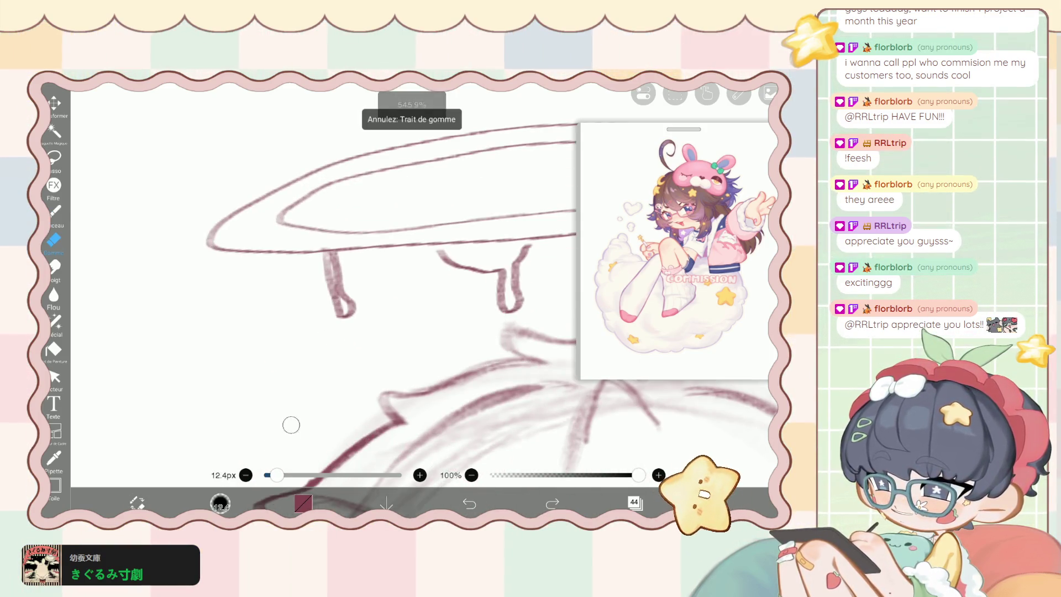
drag(271, 475, 269, 475)
mouse_move(331, 249)
mouse_down()
mouse_move(334, 292)
mouse_move(333, 268)
mouse_up()
scroll(387, 332, down, 3)
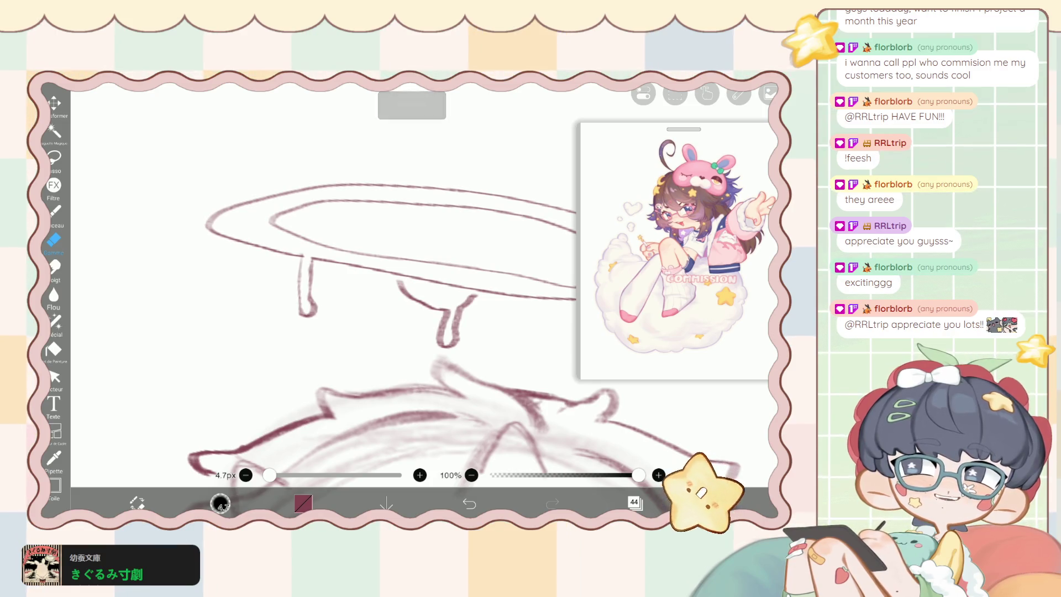
scroll(387, 331, down, 2)
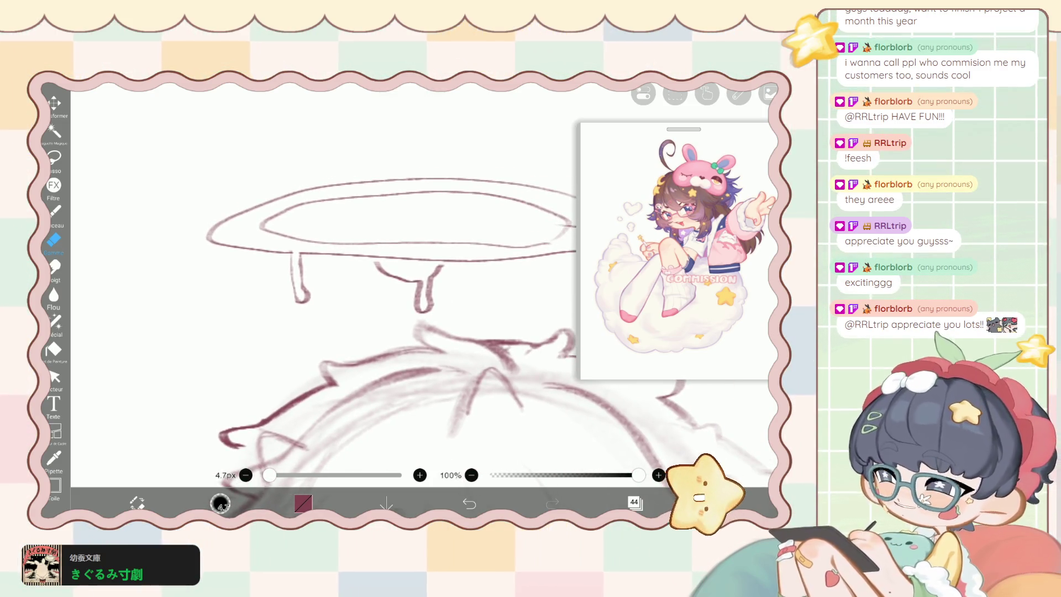
drag(269, 475, 281, 475)
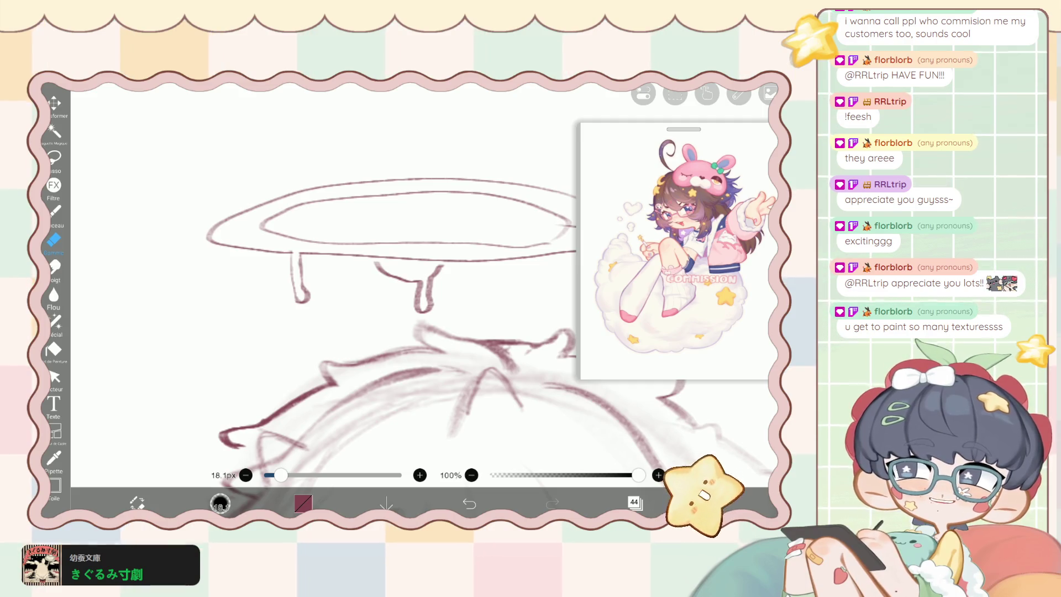
key(ctrl+z)
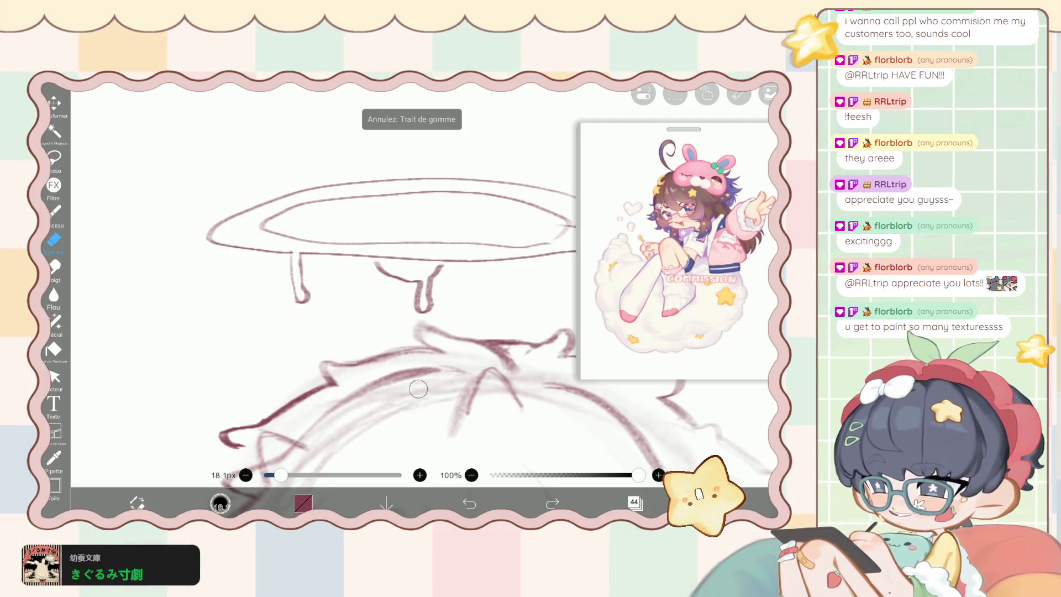
key(bracketleft)
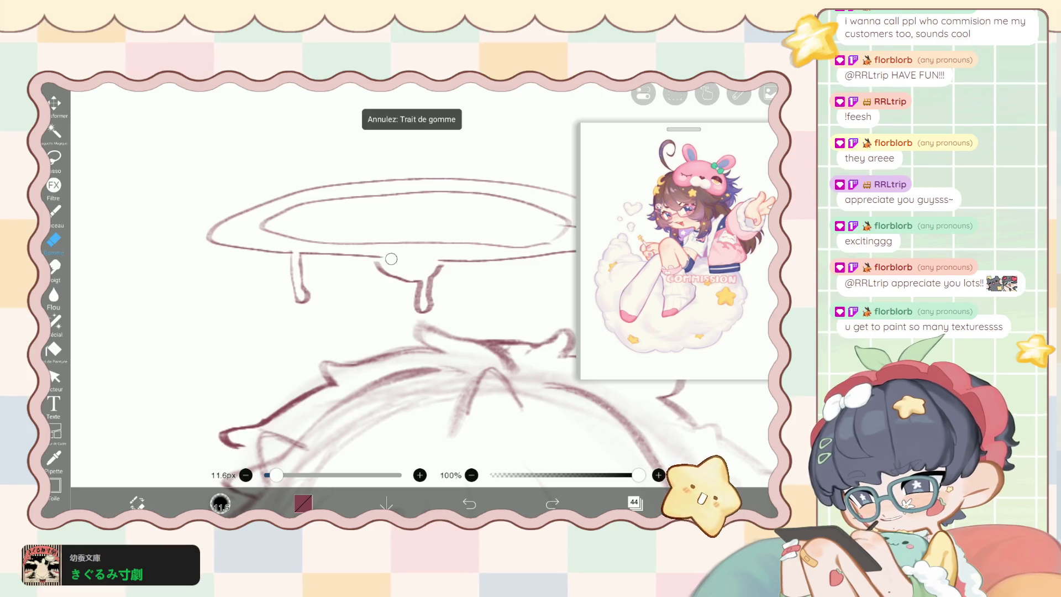
scroll(392, 259, down, 5)
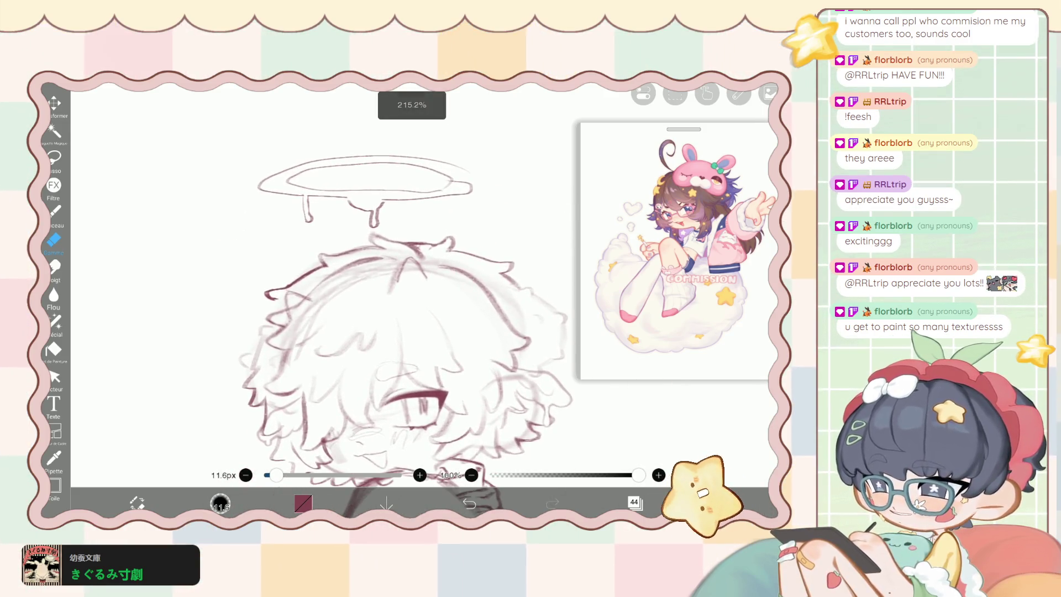
key(ctrl+z)
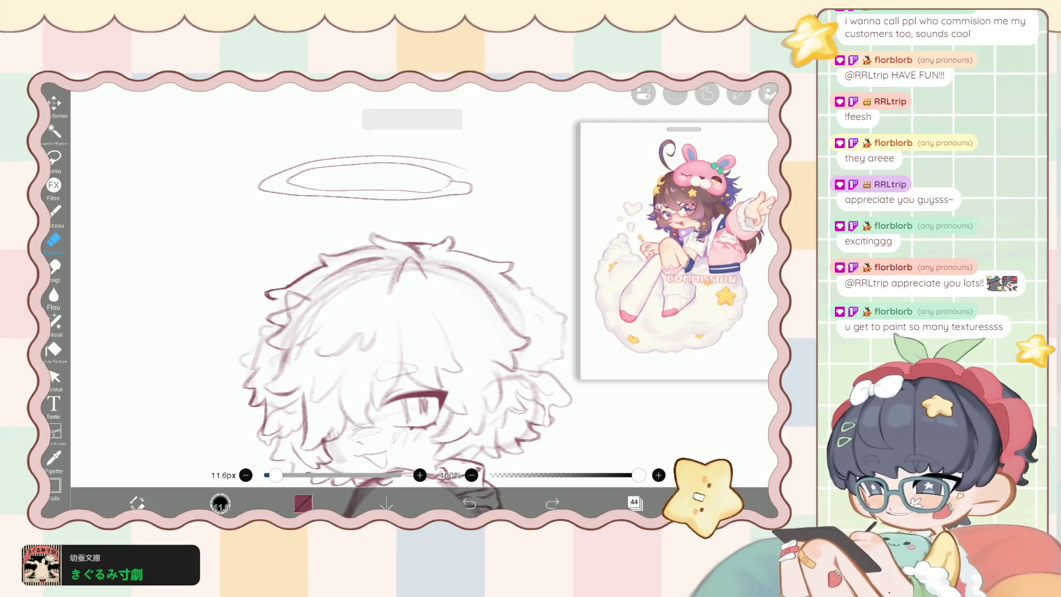
key(ctrl+z)
key(ctrl+z)
key(ctrl+z)
key(ctrl+y)
key(ctrl+z)
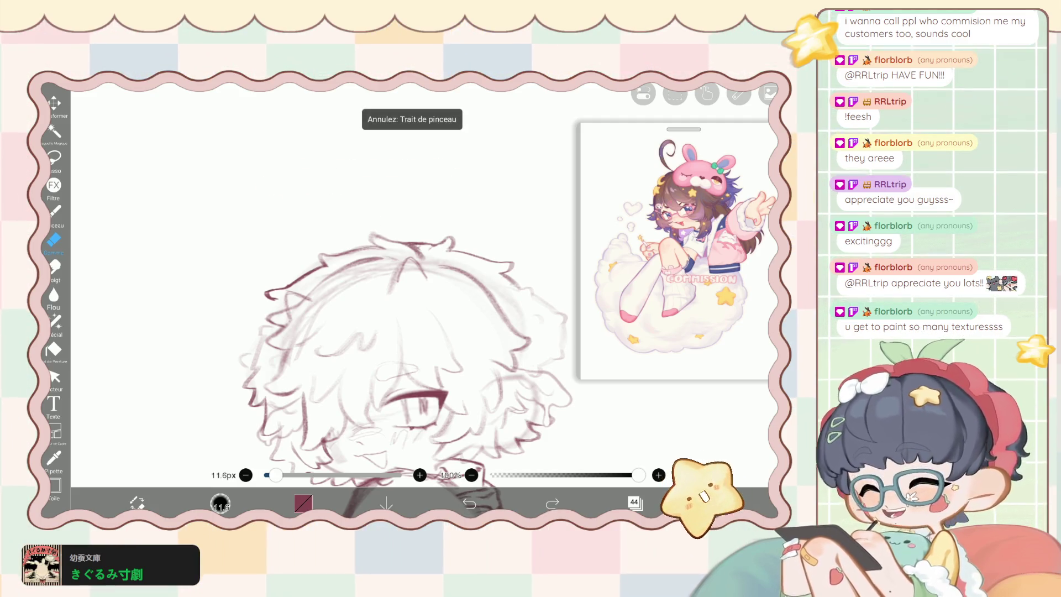
scroll(411, 274, down, 2)
key(b)
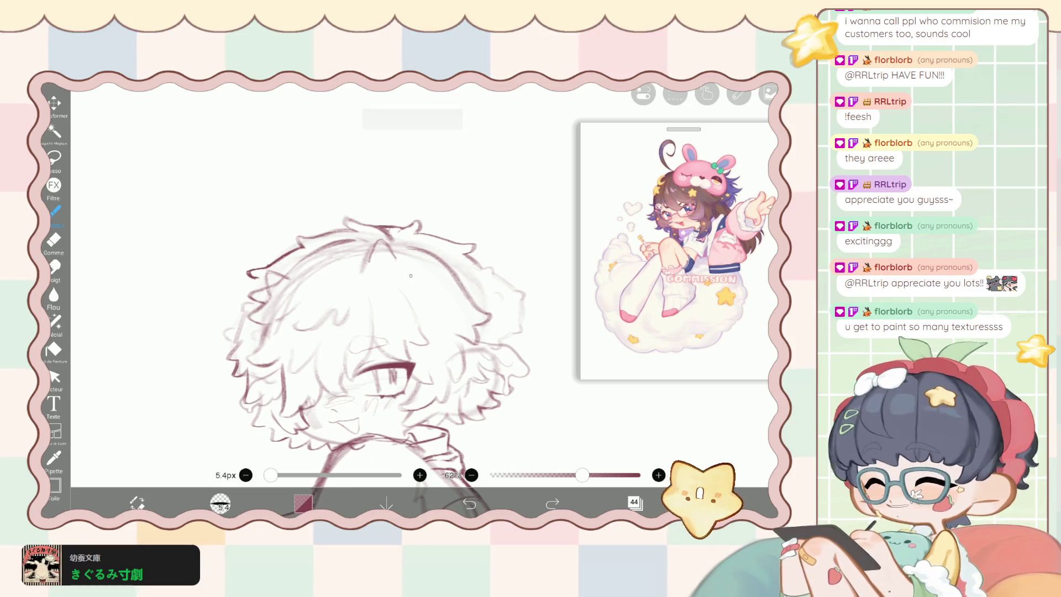
Draw a long diagonal stick from the hair, undo the extra stroke, and zoom out.
mouse_move(411, 252)
mouse_down()
mouse_move(441, 197)
mouse_move(417, 274)
mouse_up()
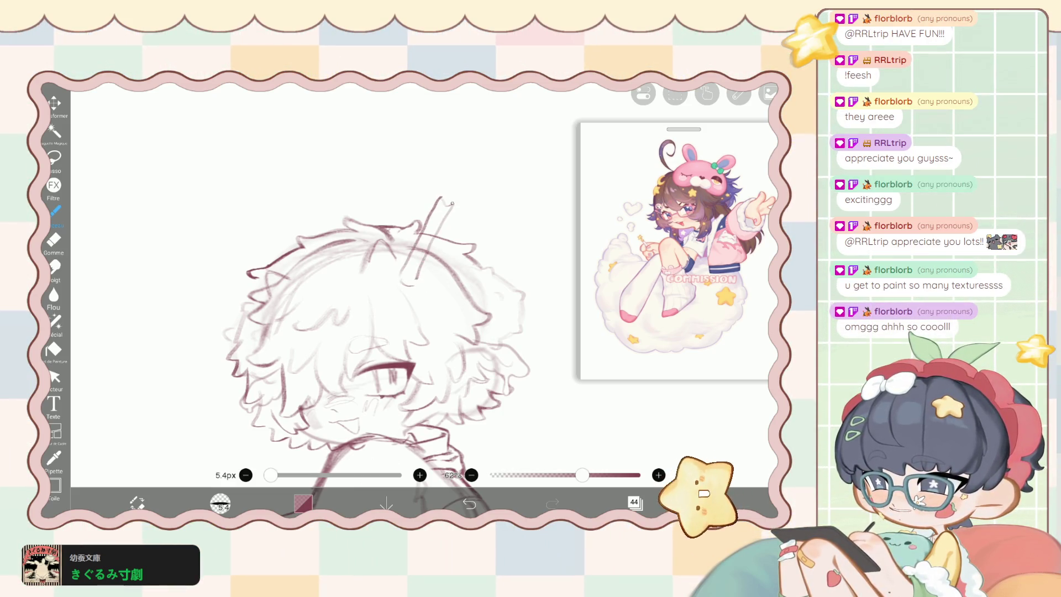
scroll(376, 331, down, 1)
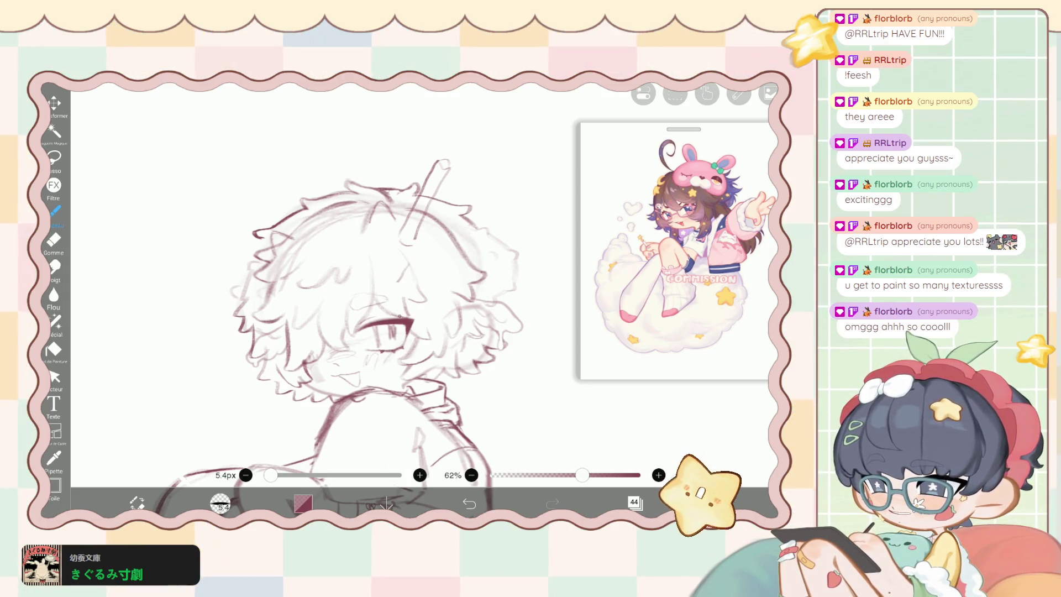
key(ctrl+z)
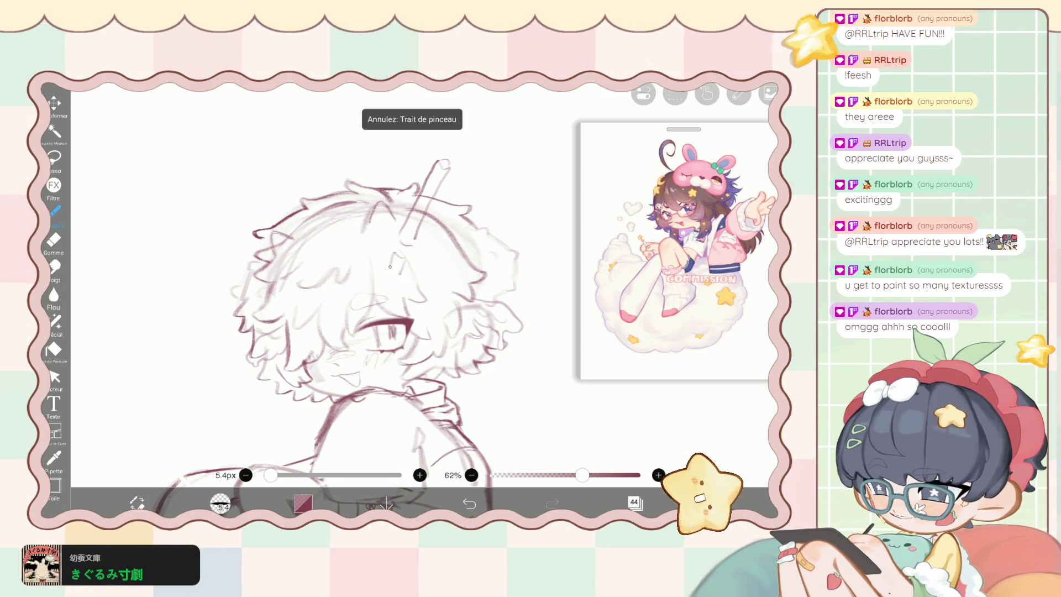
scroll(390, 266, down, 3)
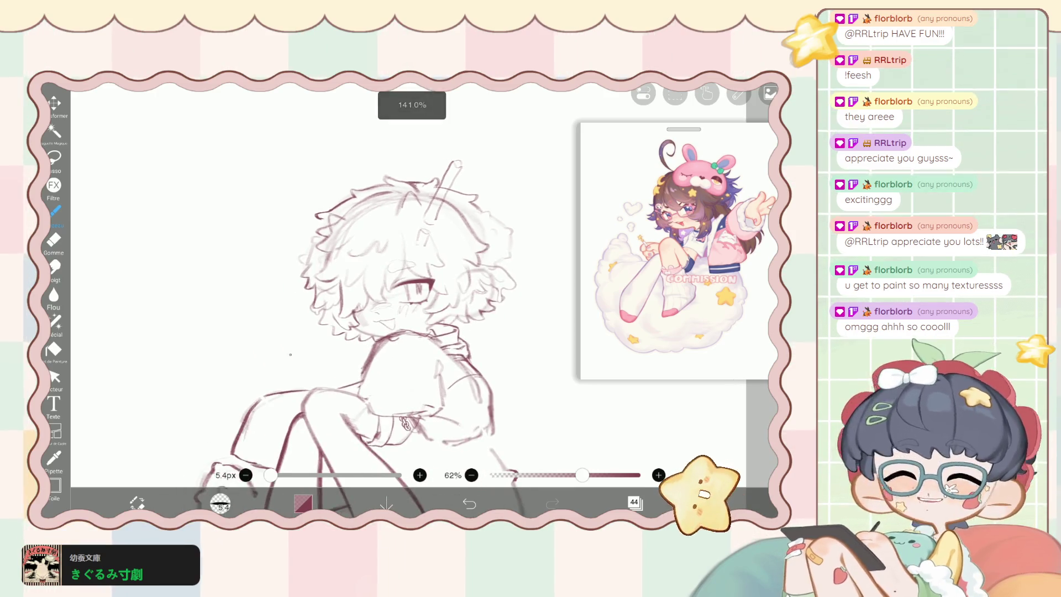
scroll(368, 330, up, 2)
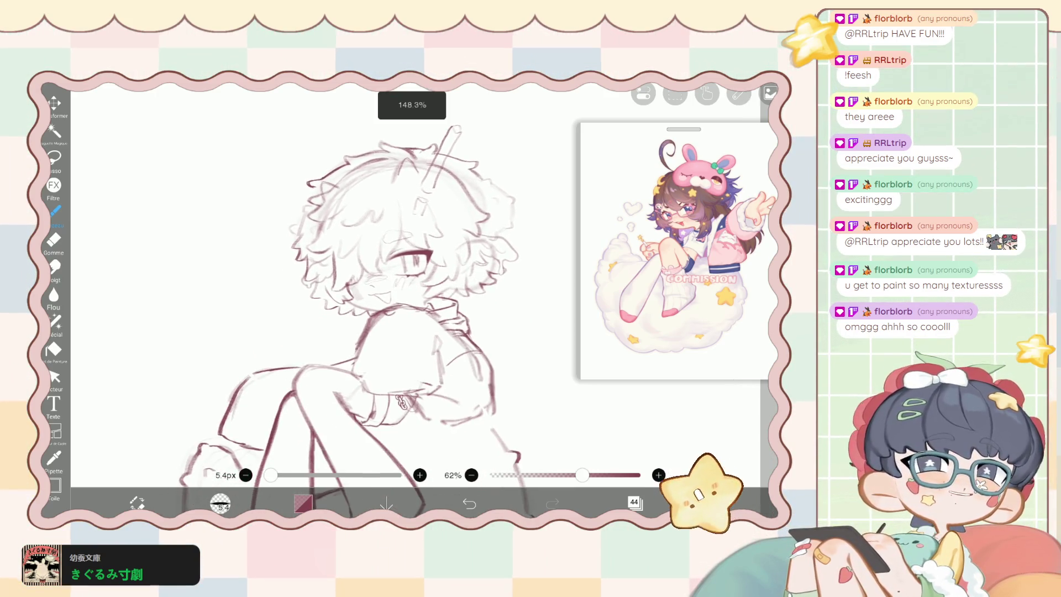
scroll(350, 309, down, 5)
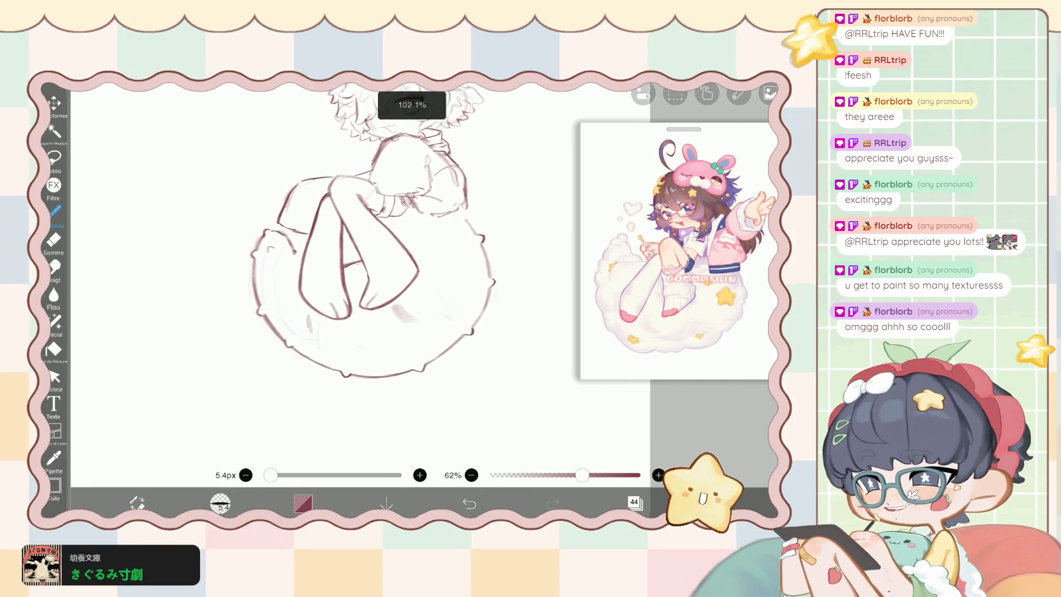
Sketch a small cup with a straw sticking out of it on the cloud.
scroll(342, 249, up, 3)
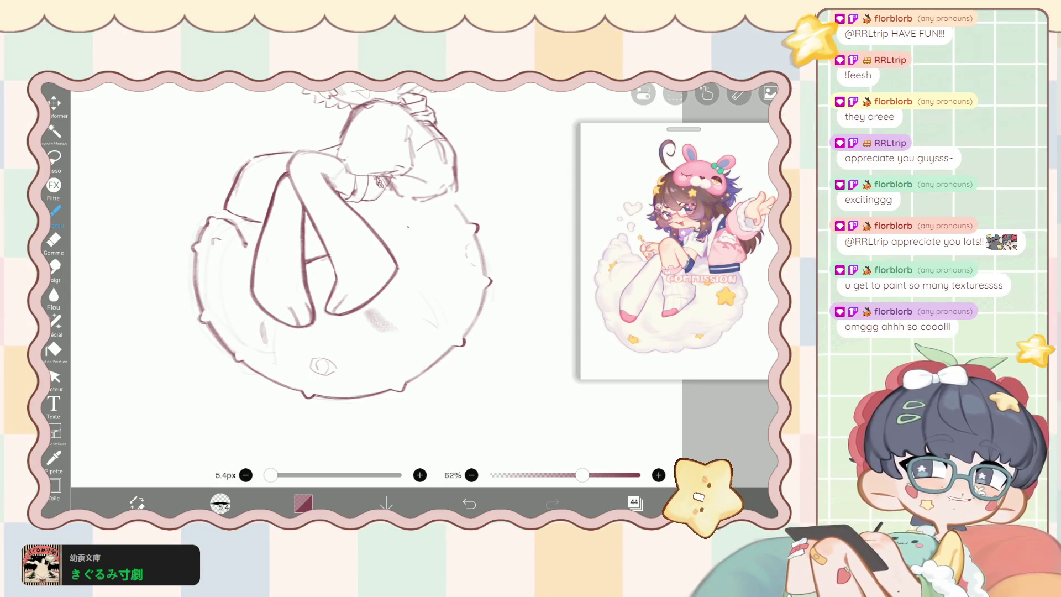
drag(439, 279, 417, 274)
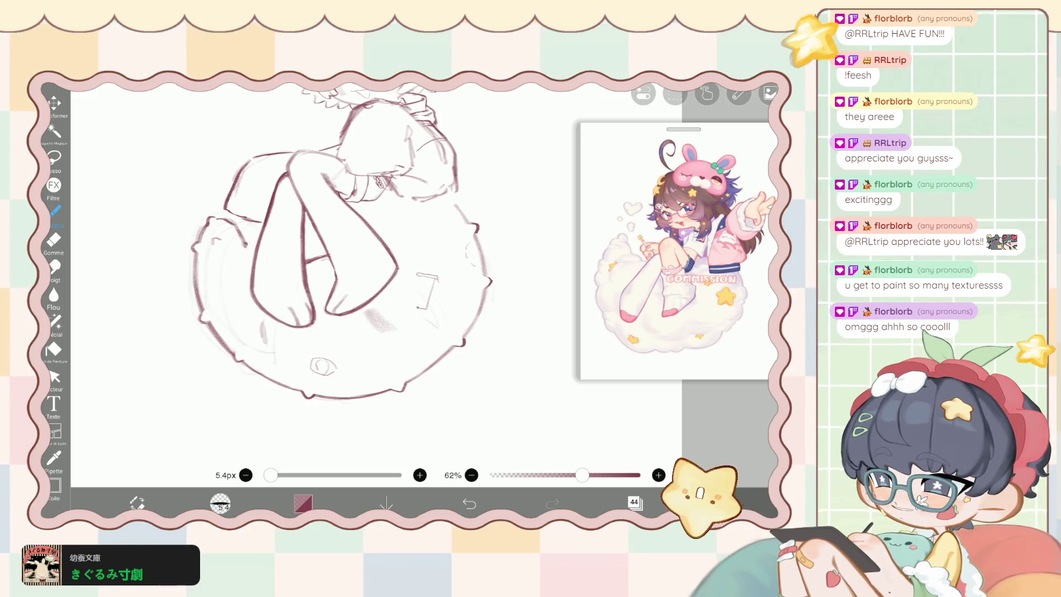
drag(427, 264, 426, 276)
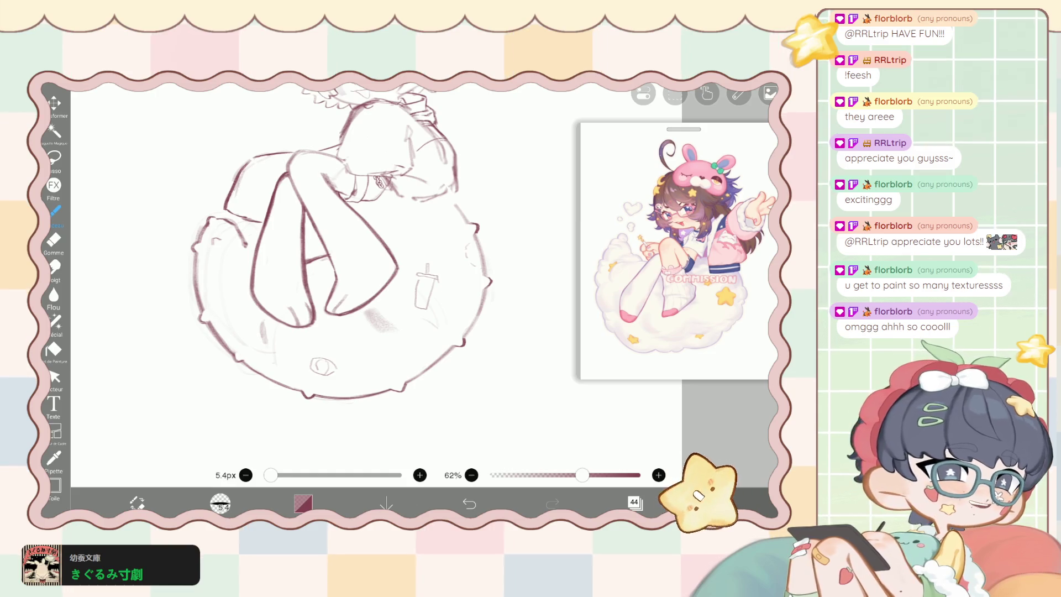
scroll(335, 243, up, 3)
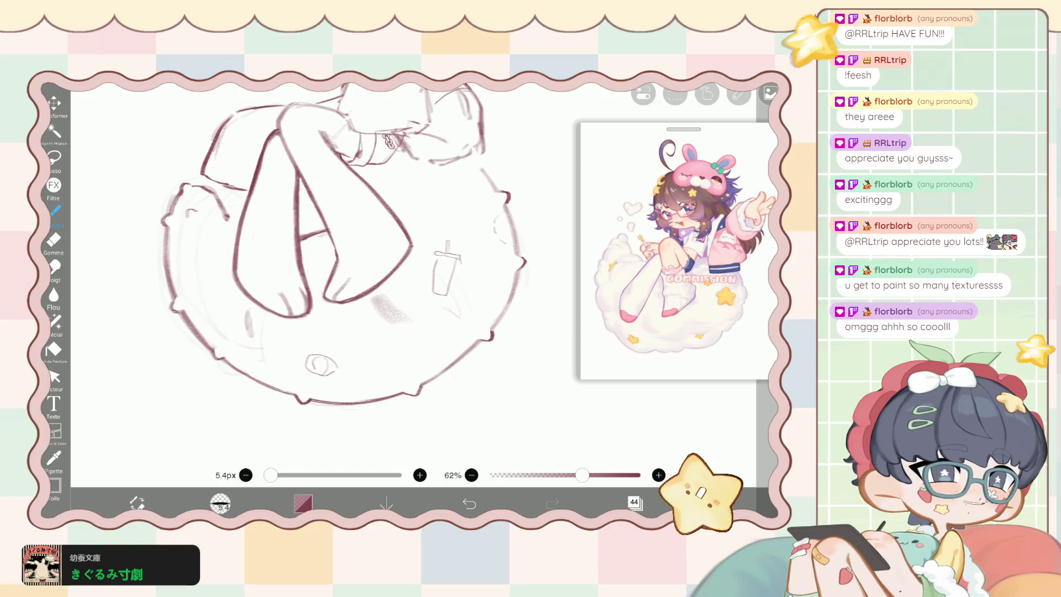
scroll(342, 249, down, 2)
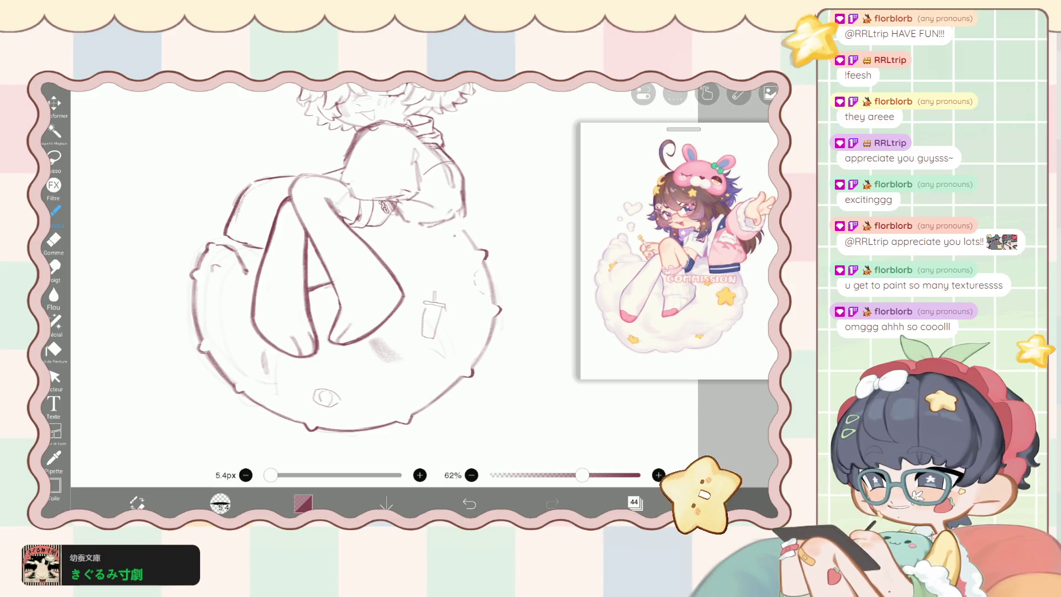
Add a small detail stroke beside the arm and a pencil mark on the cloud.
drag(436, 236, 459, 237)
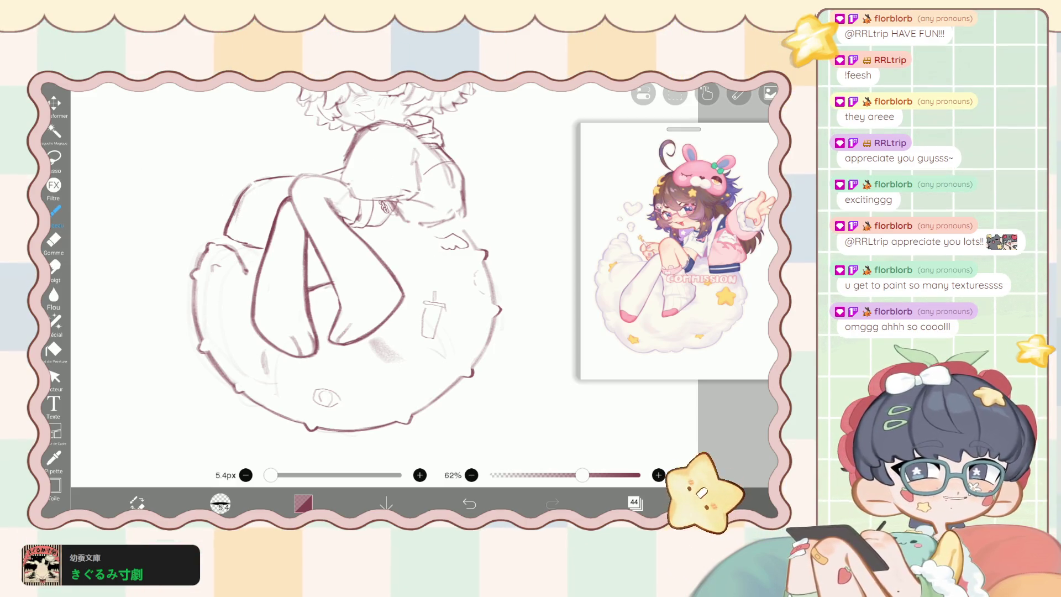
scroll(390, 259, down, 5)
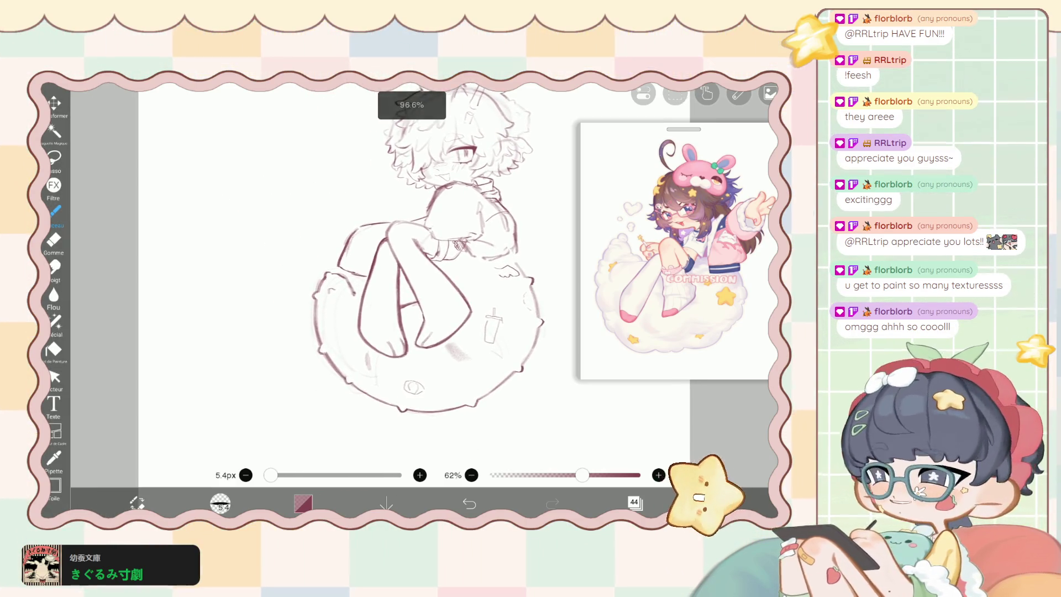
scroll(425, 249, up, 2)
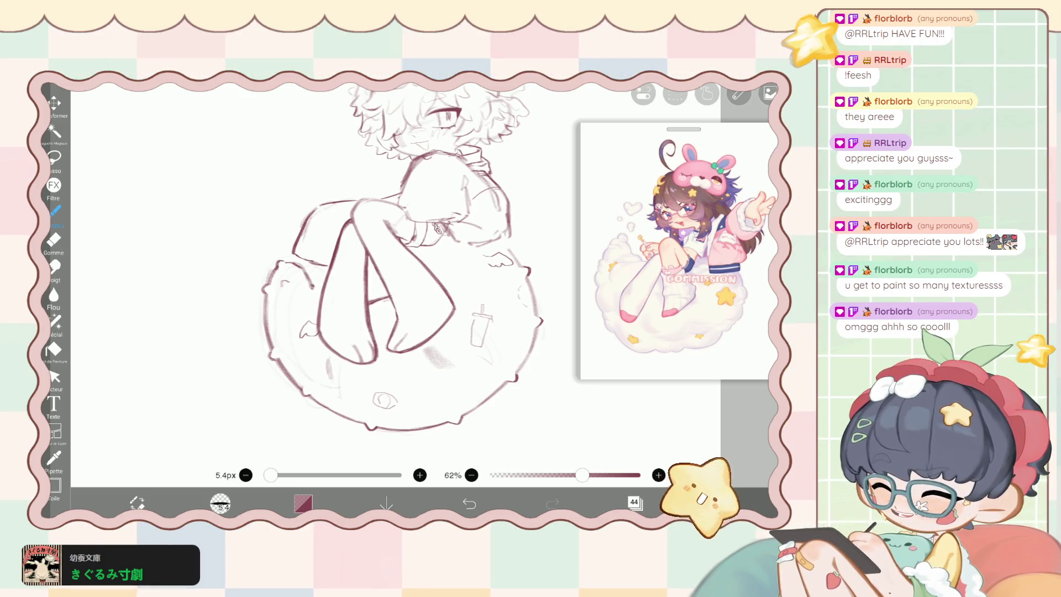
drag(378, 317, 381, 327)
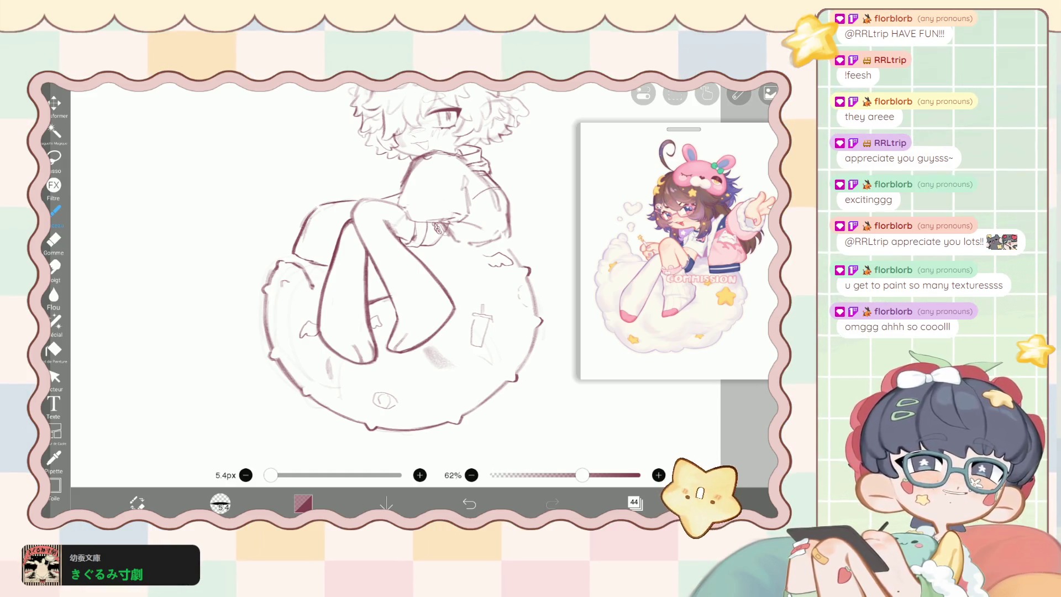
Look over the whole sketch, then open the layer list.
scroll(386, 271, down, 2)
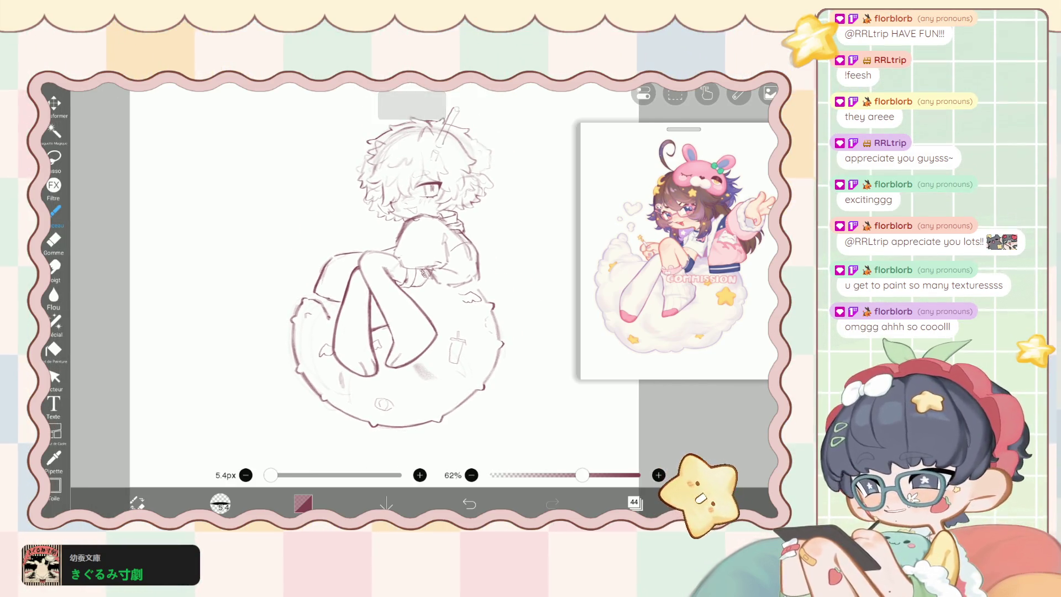
scroll(365, 287, up, 3)
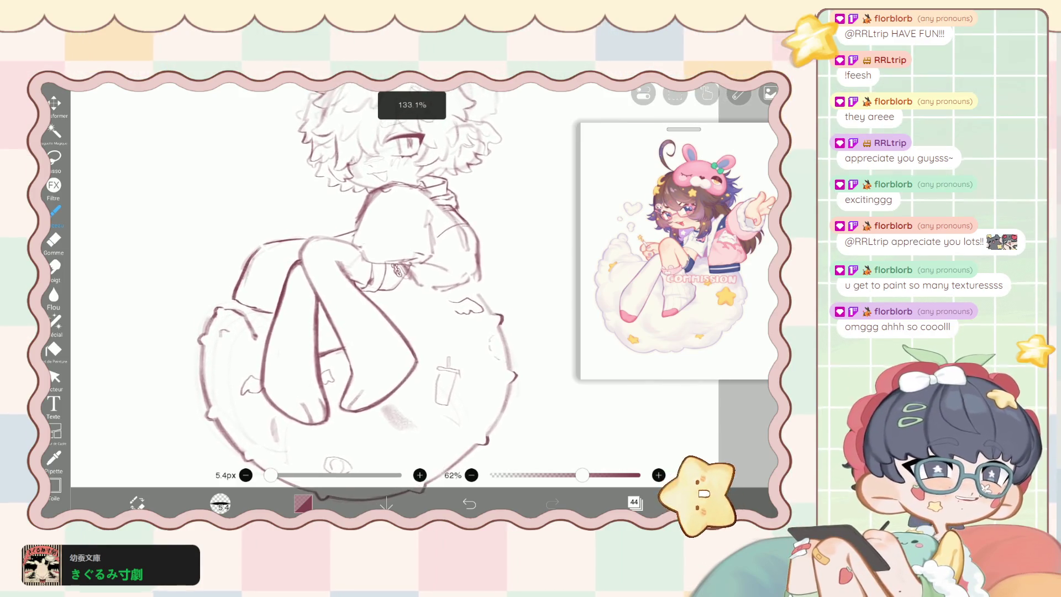
scroll(369, 252, down, 1)
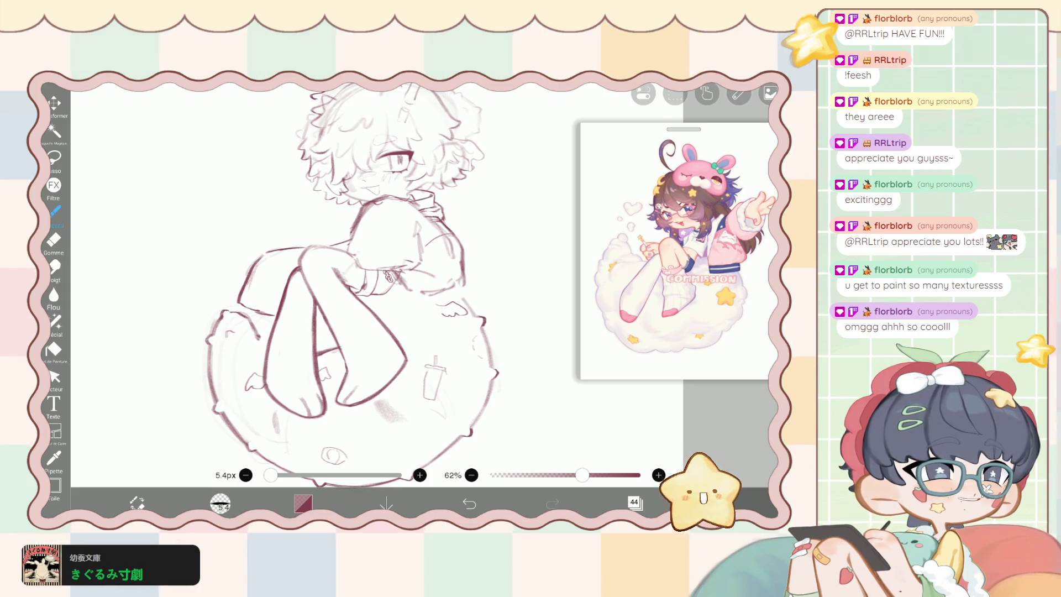
scroll(369, 277, up, 1)
scroll(359, 277, up, 5)
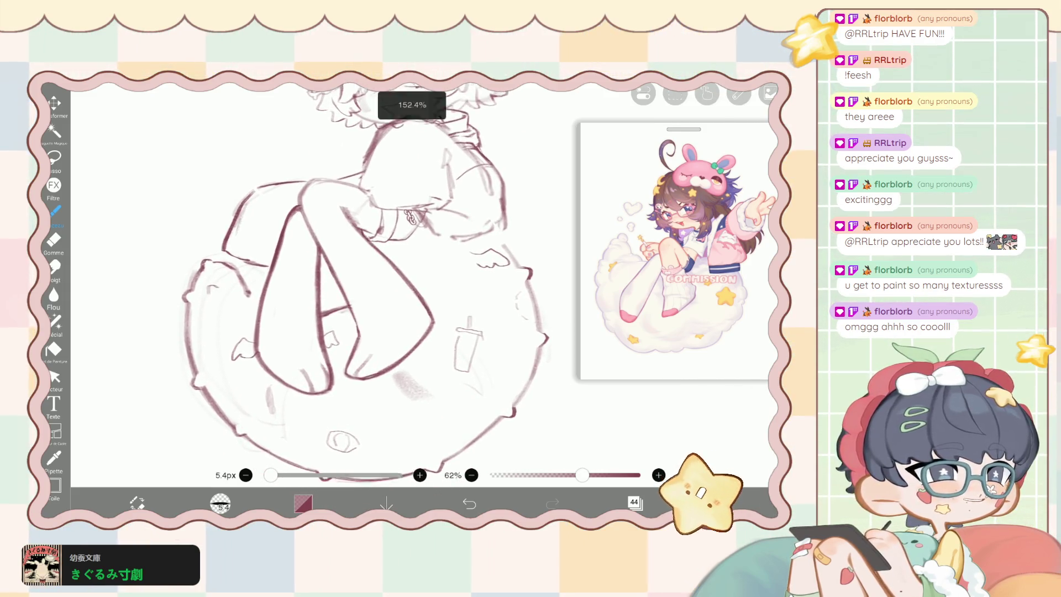
scroll(331, 249, down, 1)
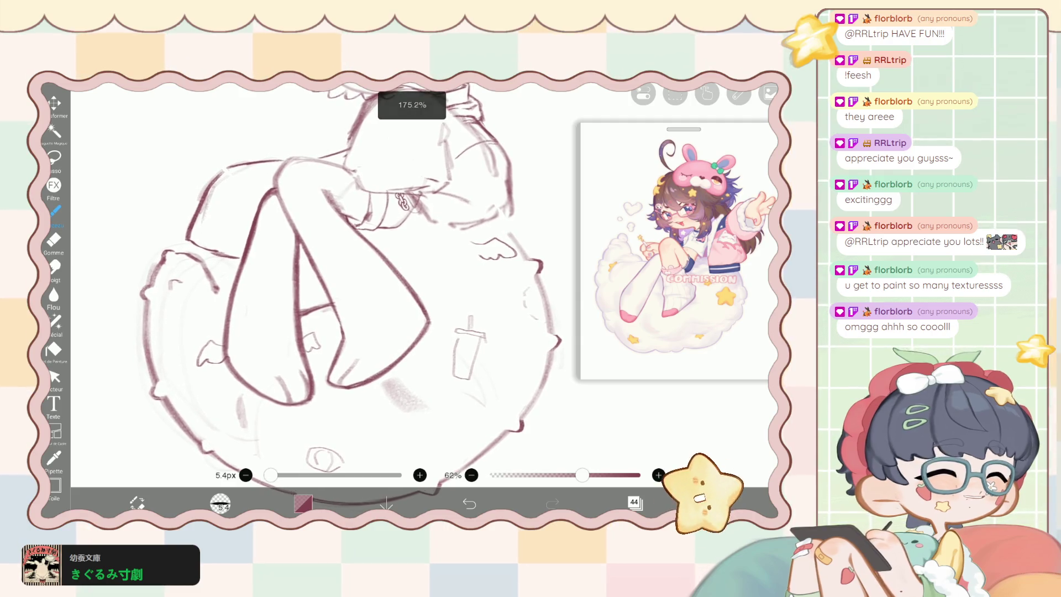
scroll(359, 276, down, 4)
scroll(359, 276, up, 4)
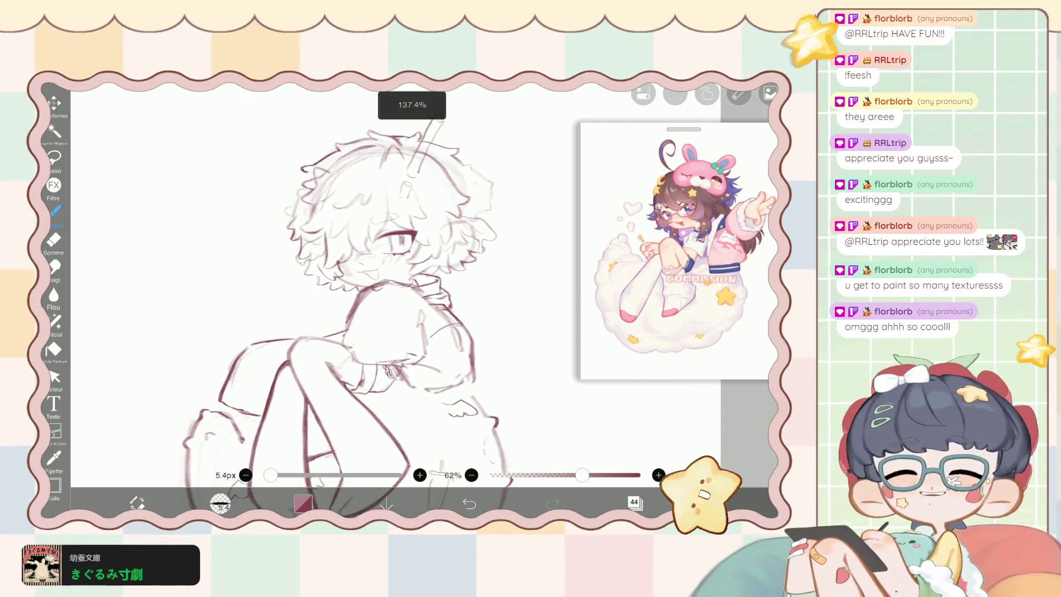
click(634, 503)
scroll(671, 260, down, 5)
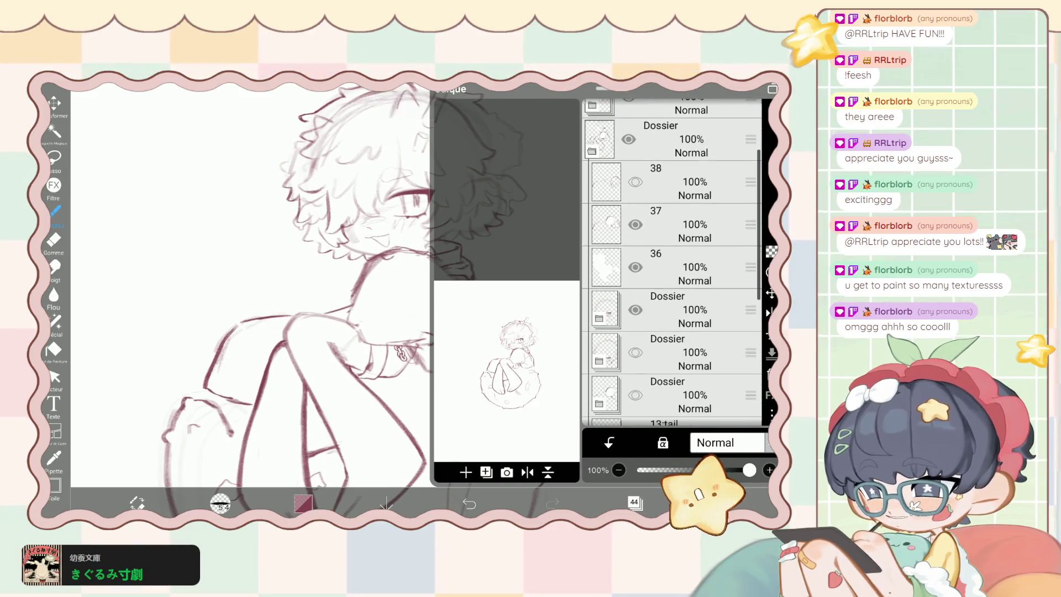
Compare the sketch with and without the alternate torso-and-arm lines using redo and undo.
click(633, 503)
scroll(331, 276, down, 2)
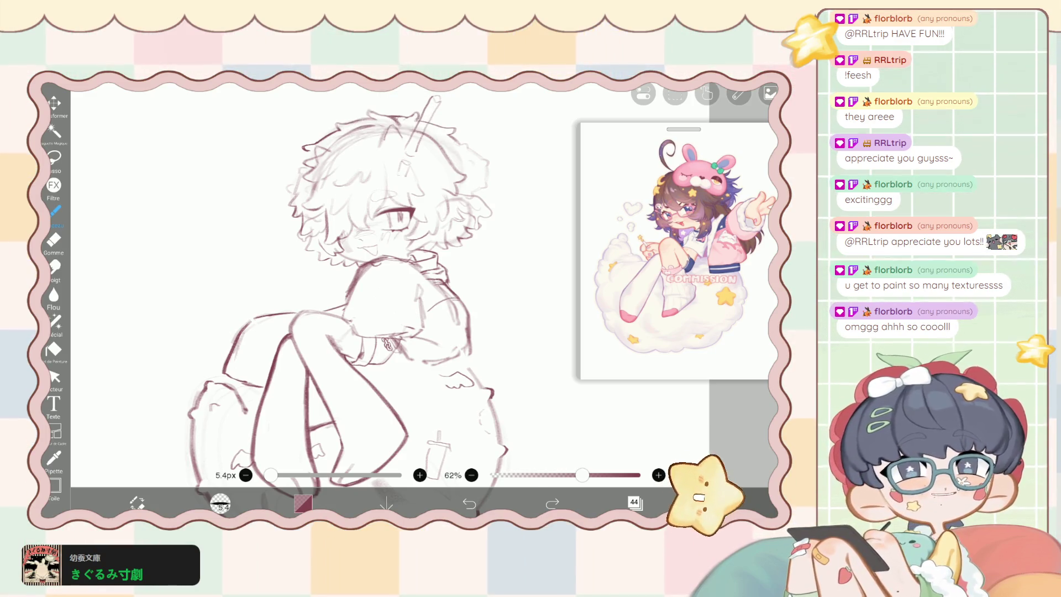
scroll(353, 304, up, 2)
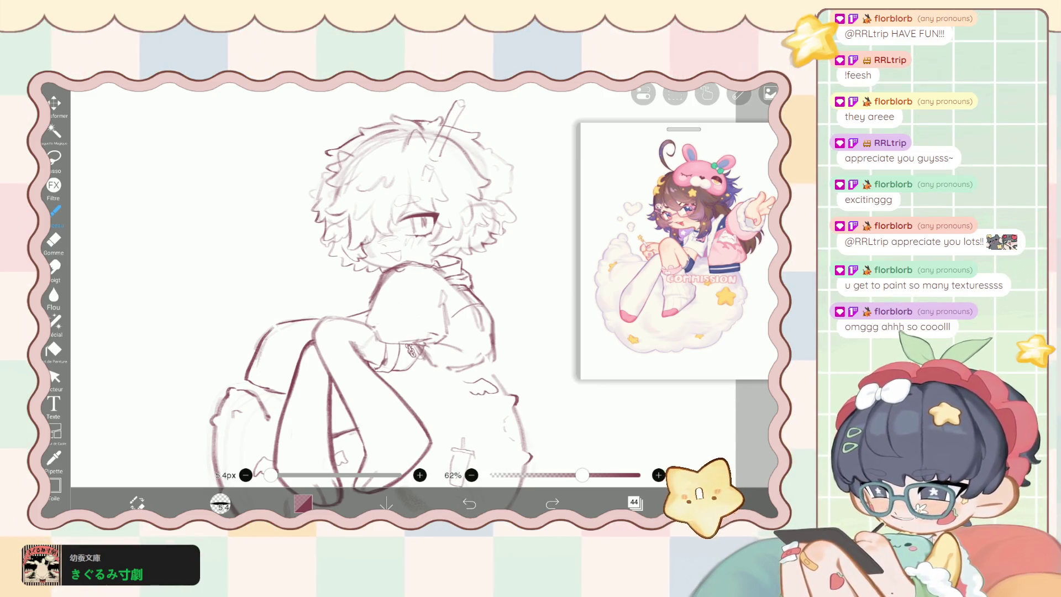
key(ctrl+y)
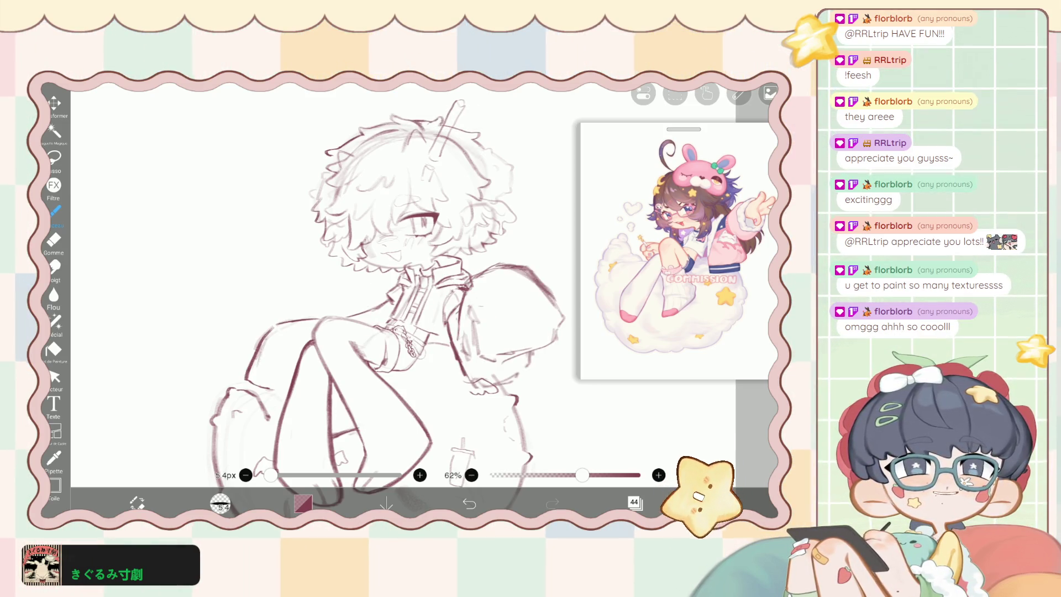
scroll(403, 287, down, 1)
key(ctrl+z)
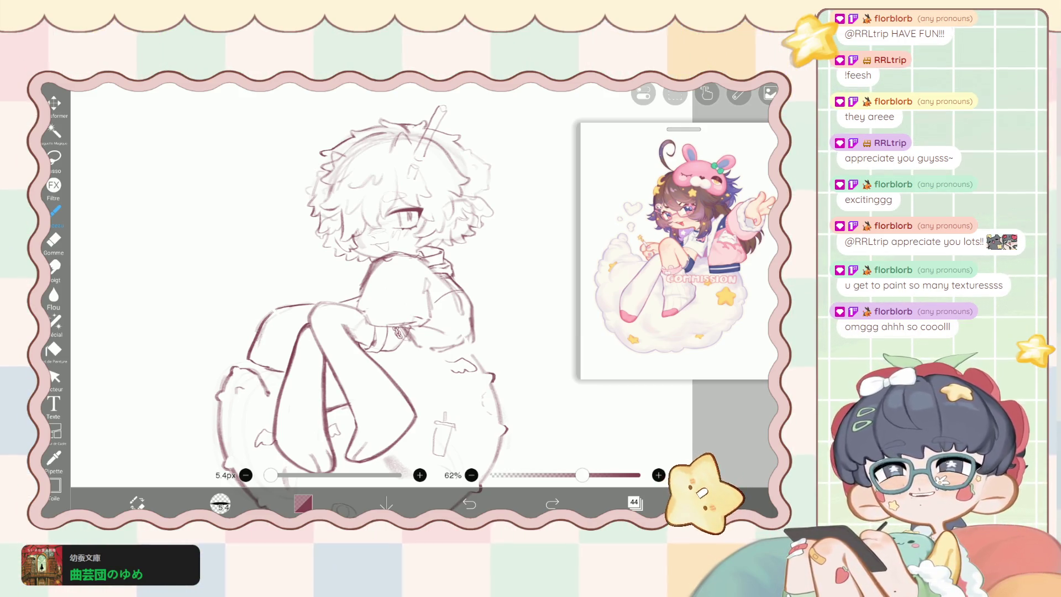
click(634, 502)
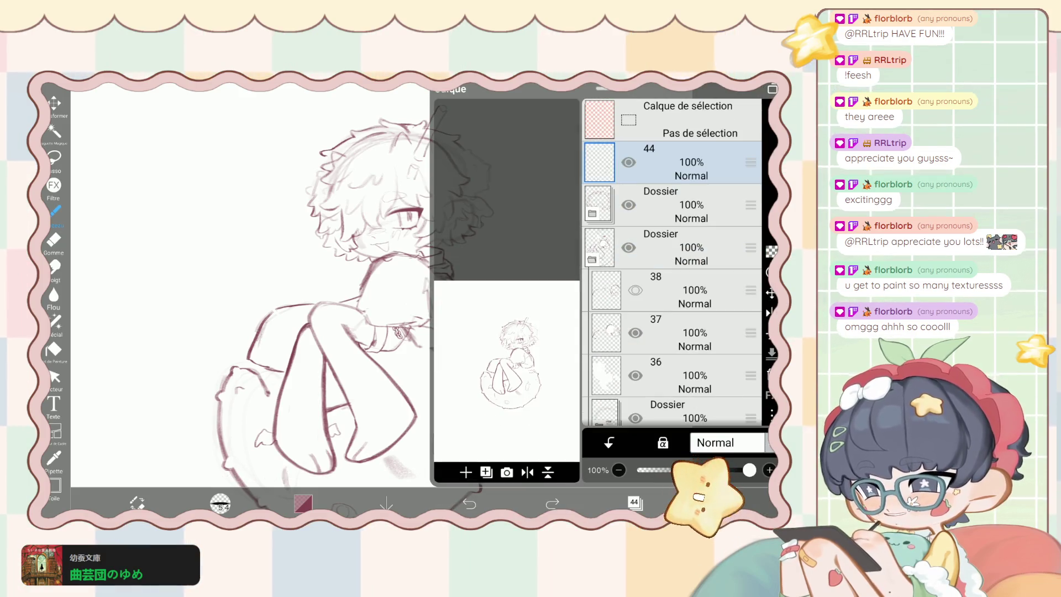
click(634, 501)
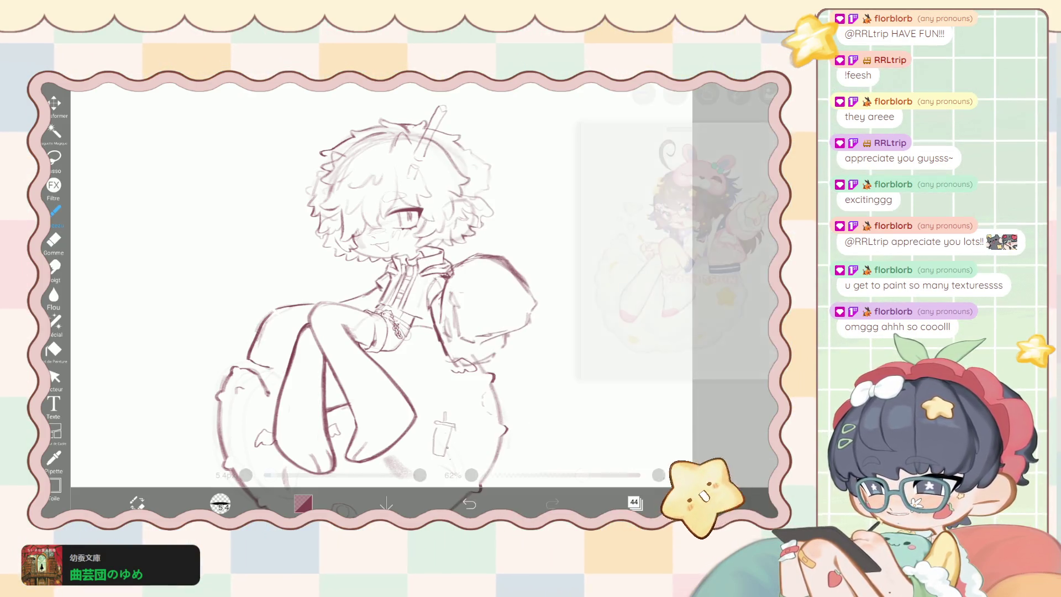
key(ctrl+z)
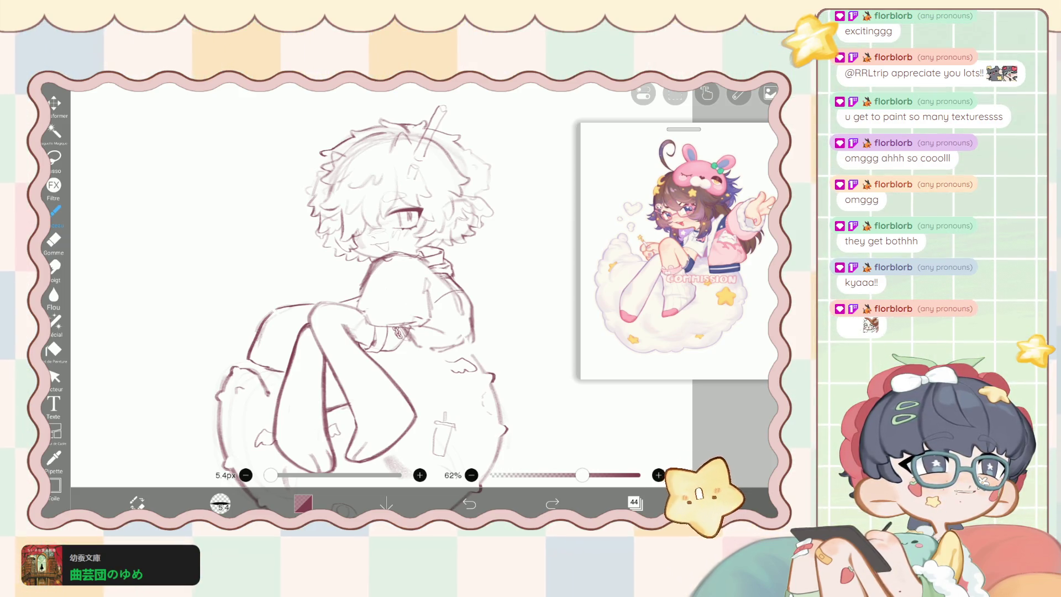
click(635, 502)
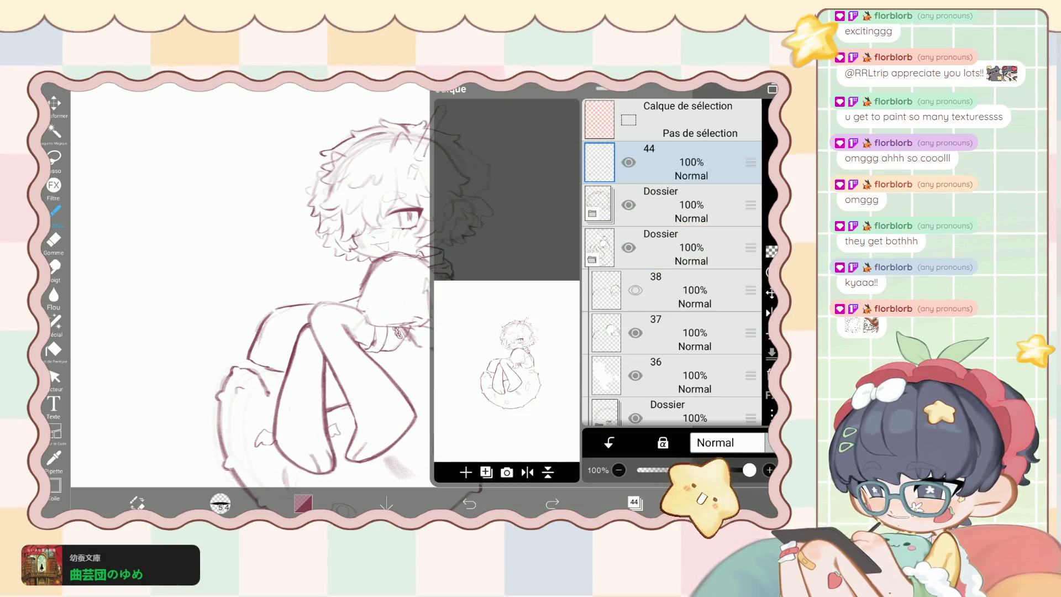
click(635, 290)
click(636, 332)
click(634, 501)
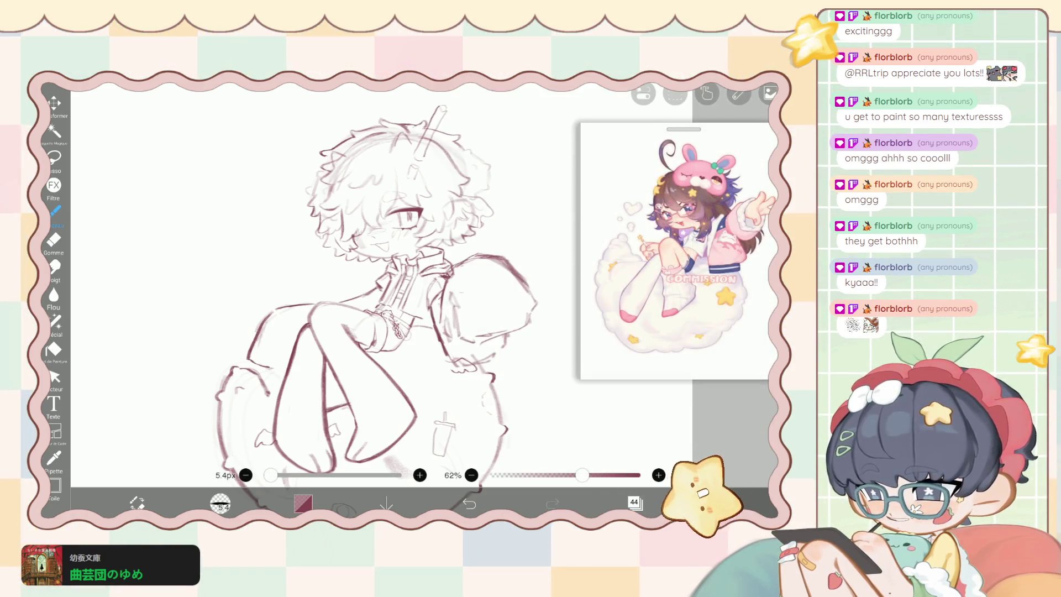
click(469, 503)
click(552, 503)
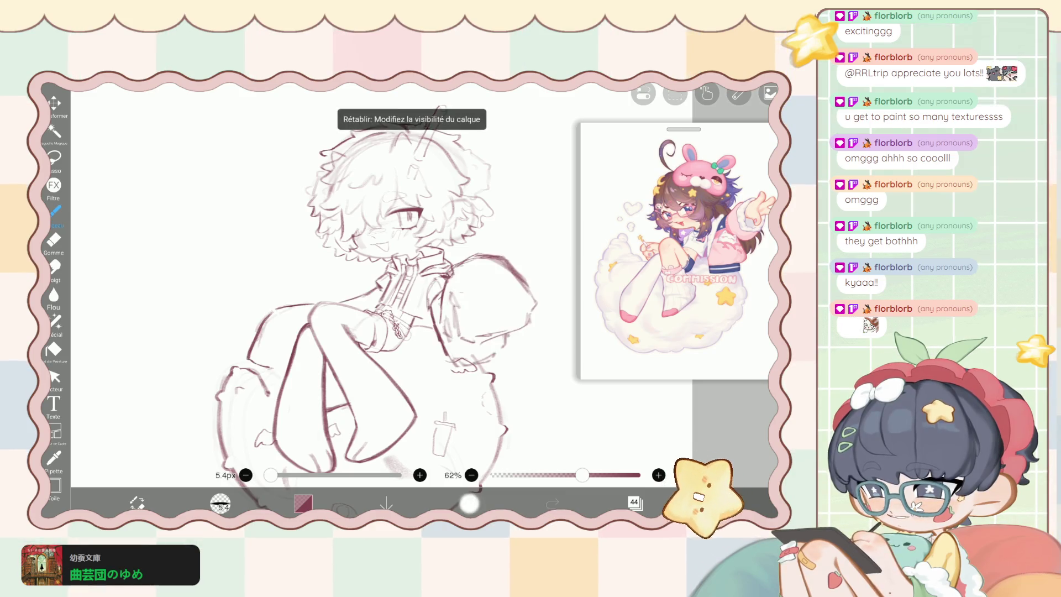
click(469, 503)
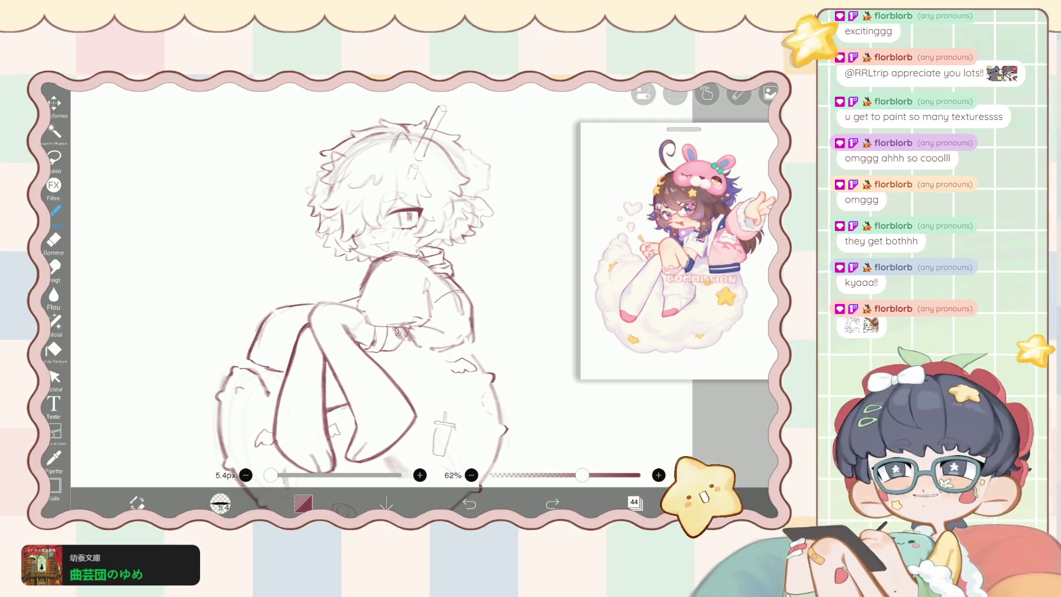
Hide the layer holding the cloud doodles, then reopen the layer list.
scroll(381, 298, down, 2)
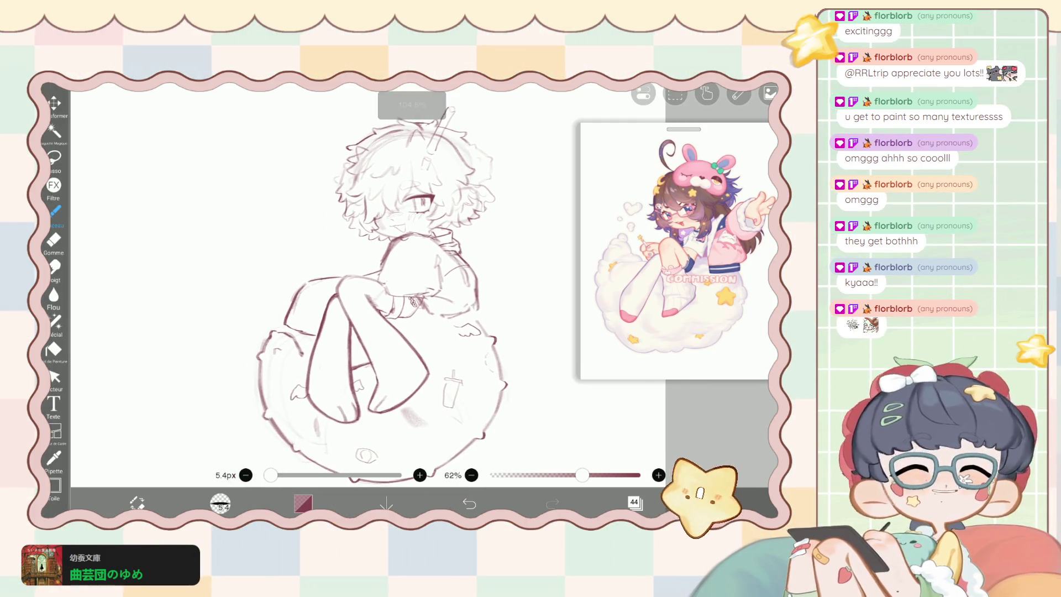
click(634, 503)
click(634, 503)
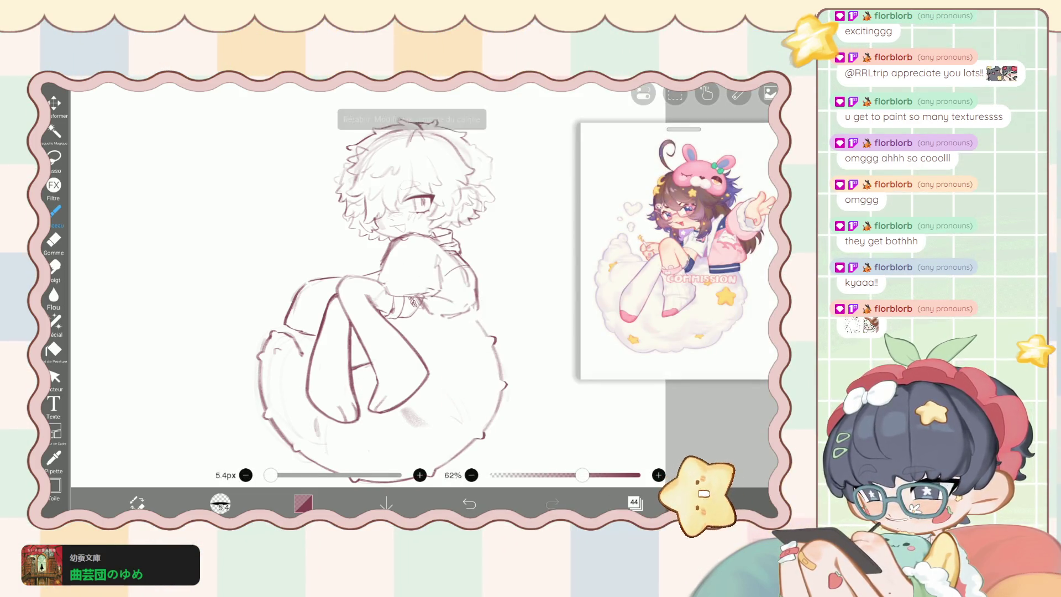
click(469, 503)
click(634, 502)
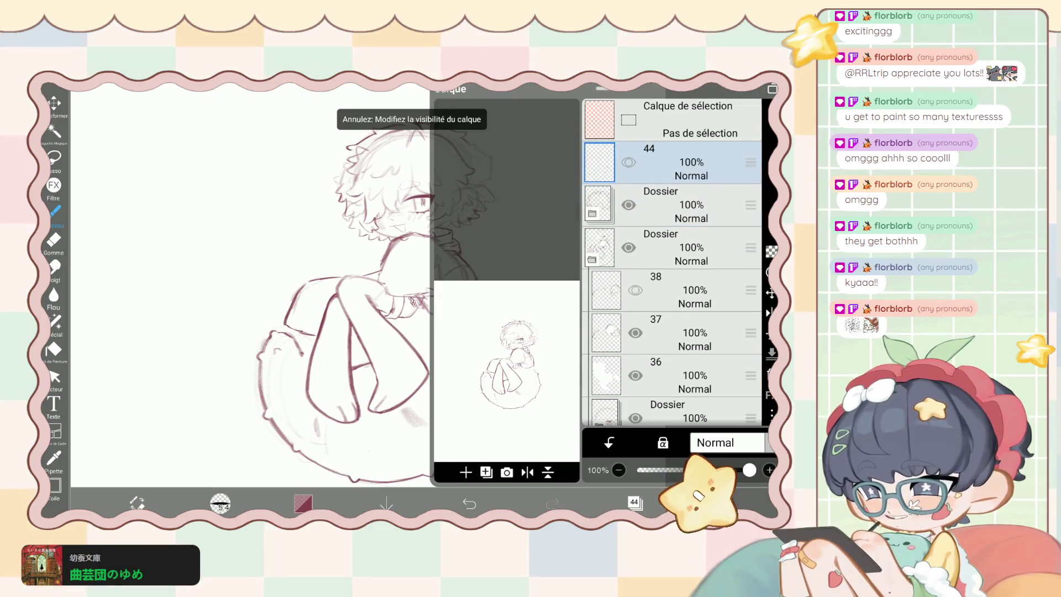
Undo the last layer visibility change and scroll through the layer list.
scroll(671, 262, down, 3)
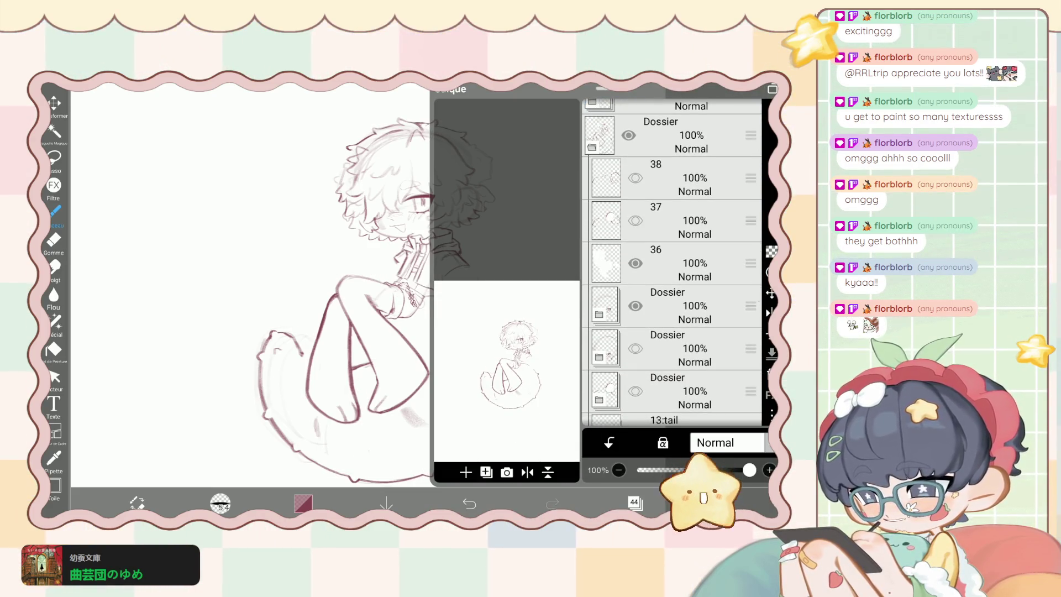
click(469, 503)
scroll(671, 262, up, 3)
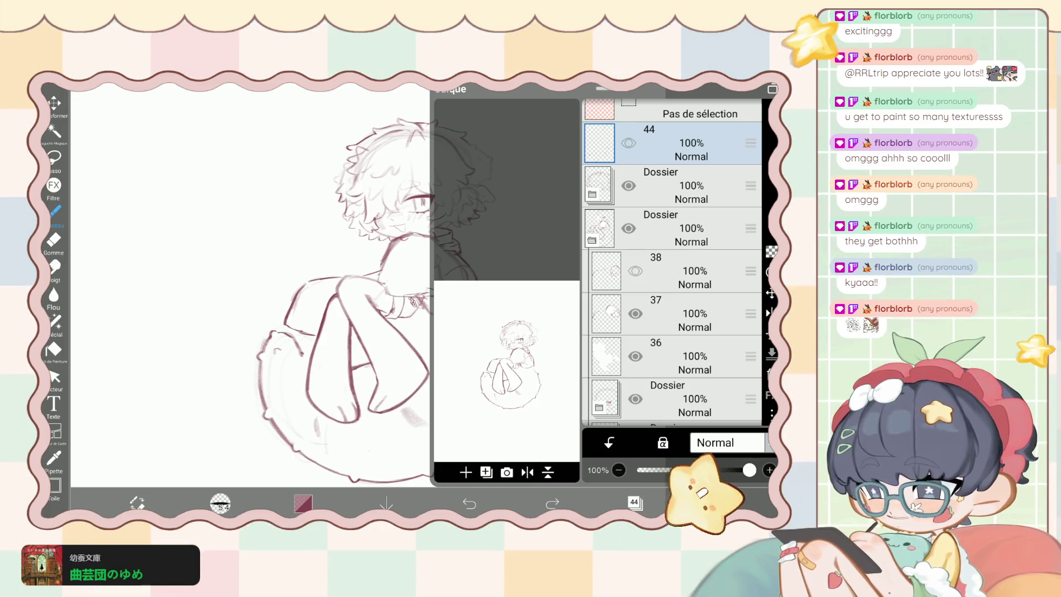
scroll(671, 262, up, 1)
scroll(672, 263, down, 3)
scroll(672, 263, up, 3)
scroll(671, 262, down, 2)
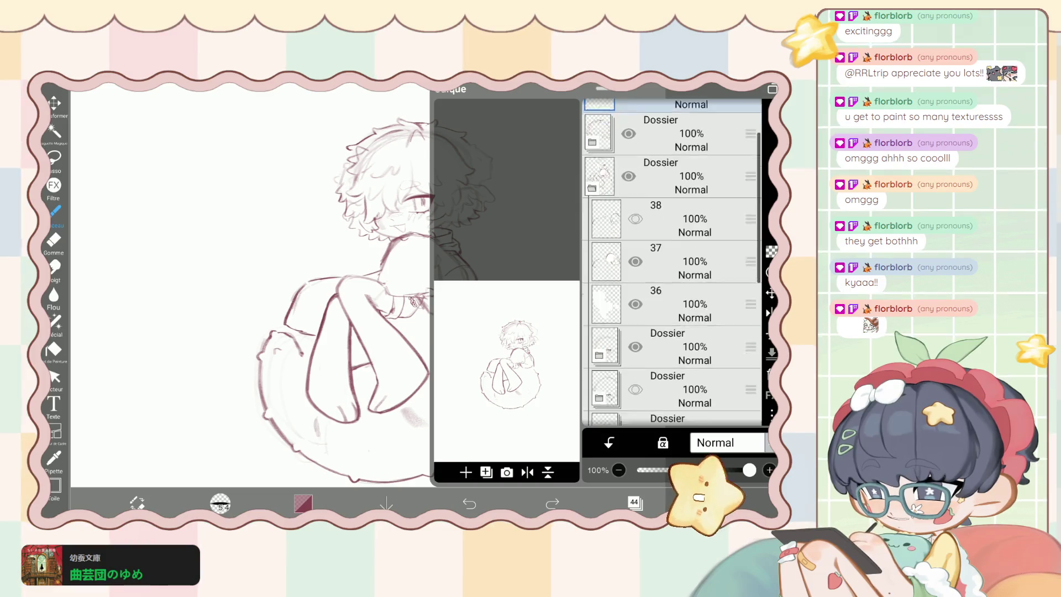
scroll(671, 262, down, 2)
scroll(672, 263, up, 3)
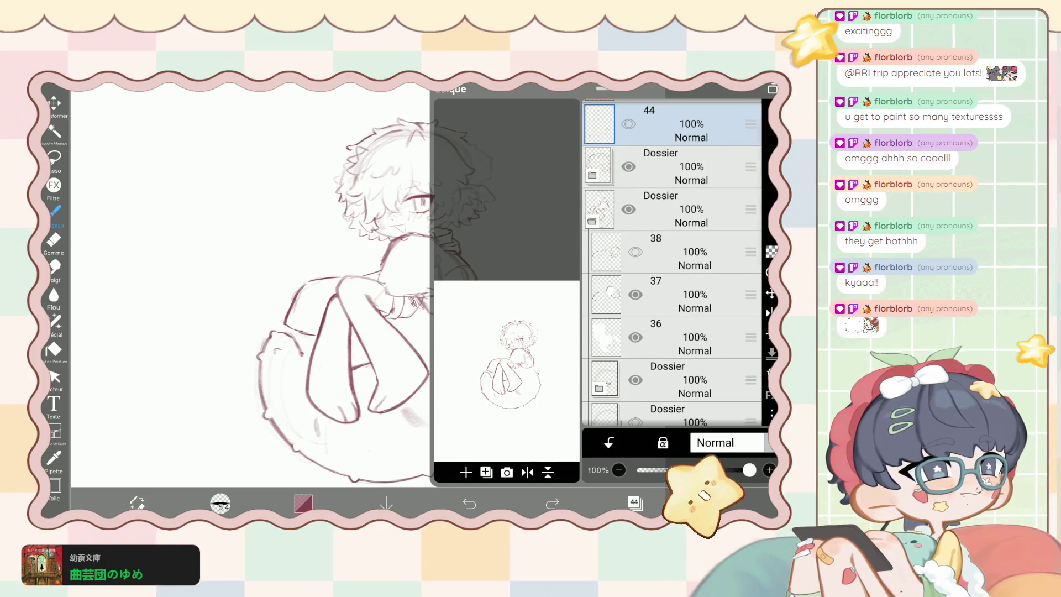
Expand the upper sketch folder, restore layer 42's visibility, and select layer 41.
click(663, 166)
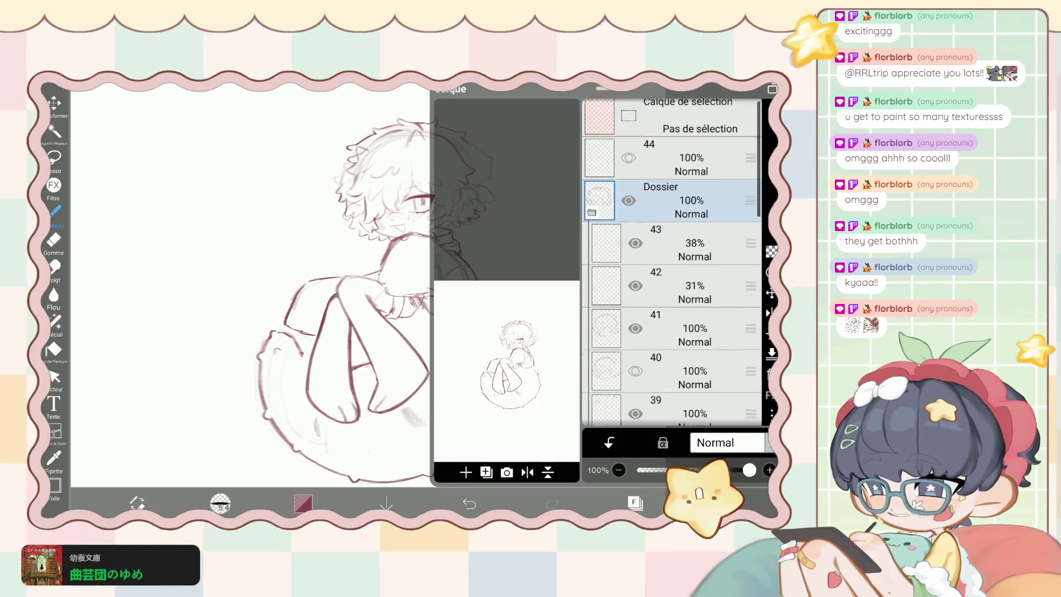
click(691, 237)
click(469, 502)
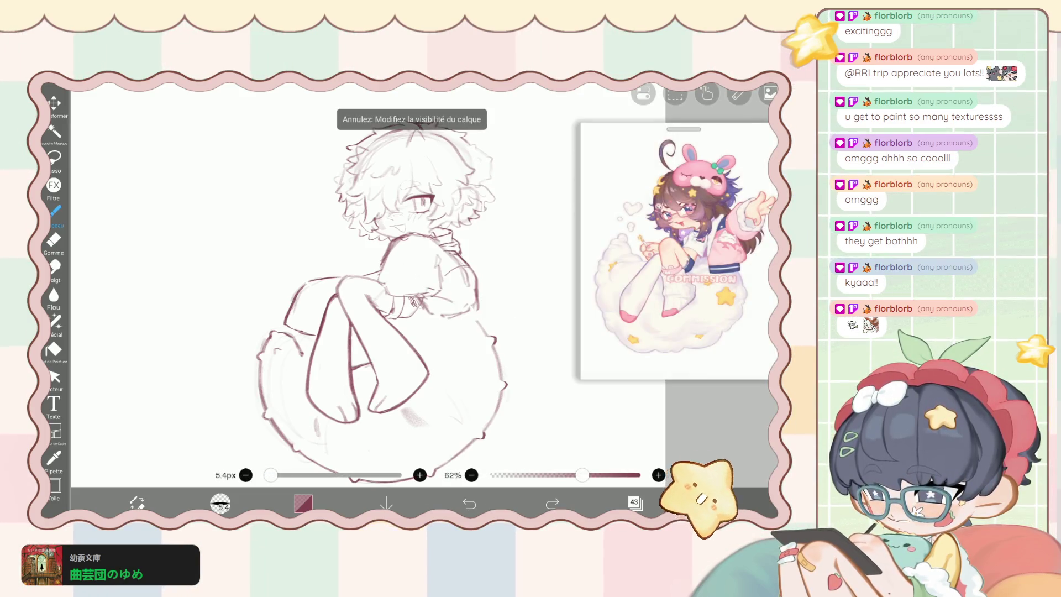
click(635, 503)
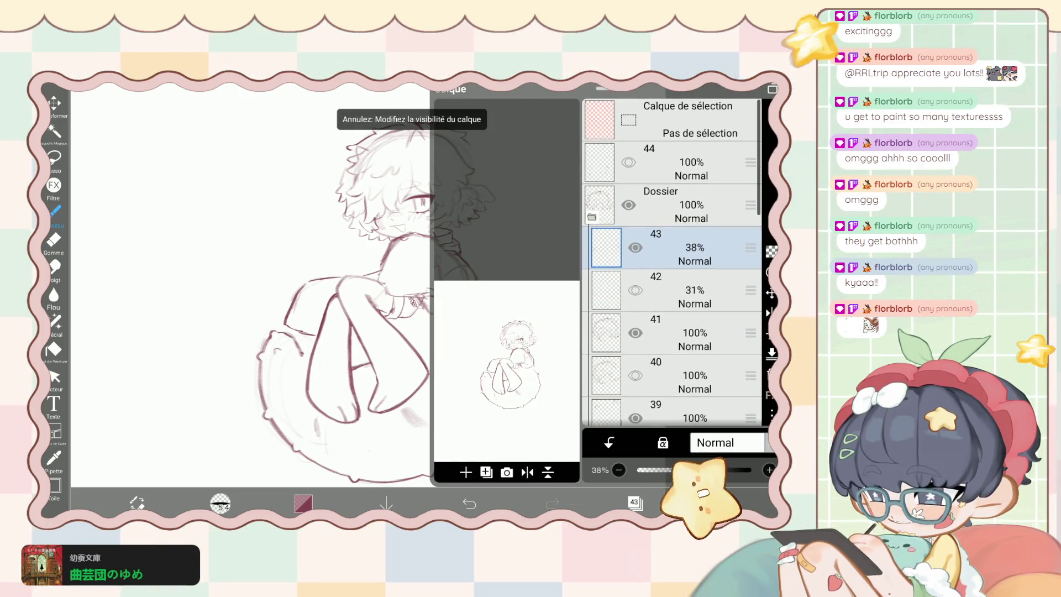
click(469, 503)
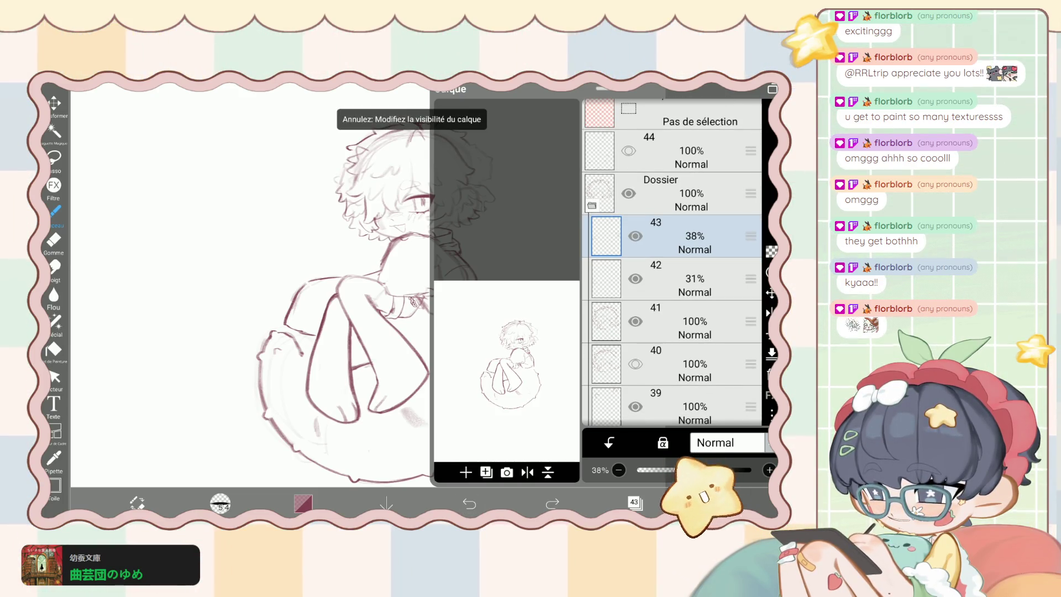
click(694, 321)
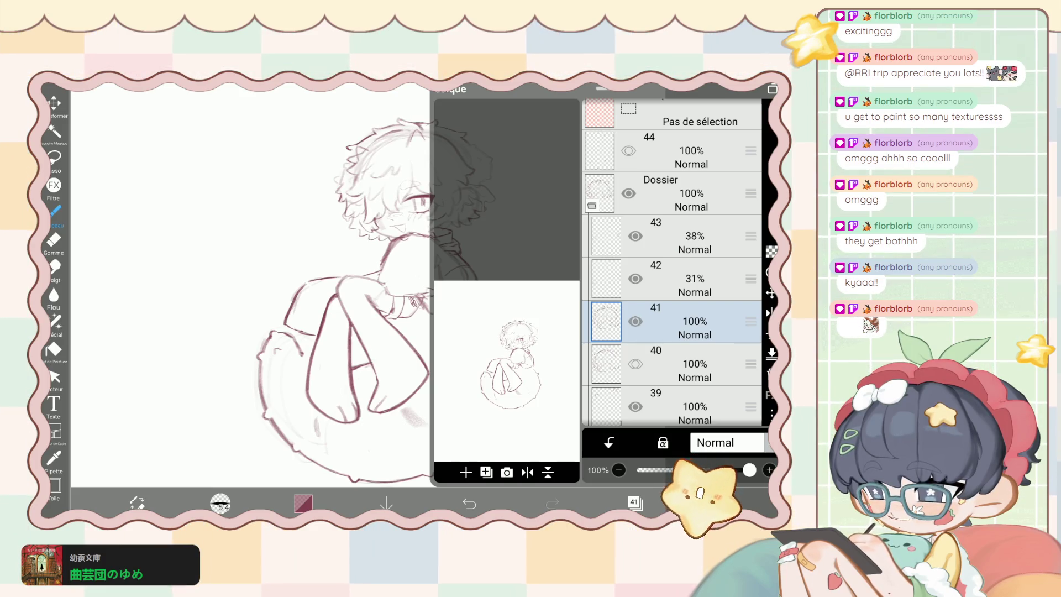
click(635, 503)
scroll(331, 248, up, 5)
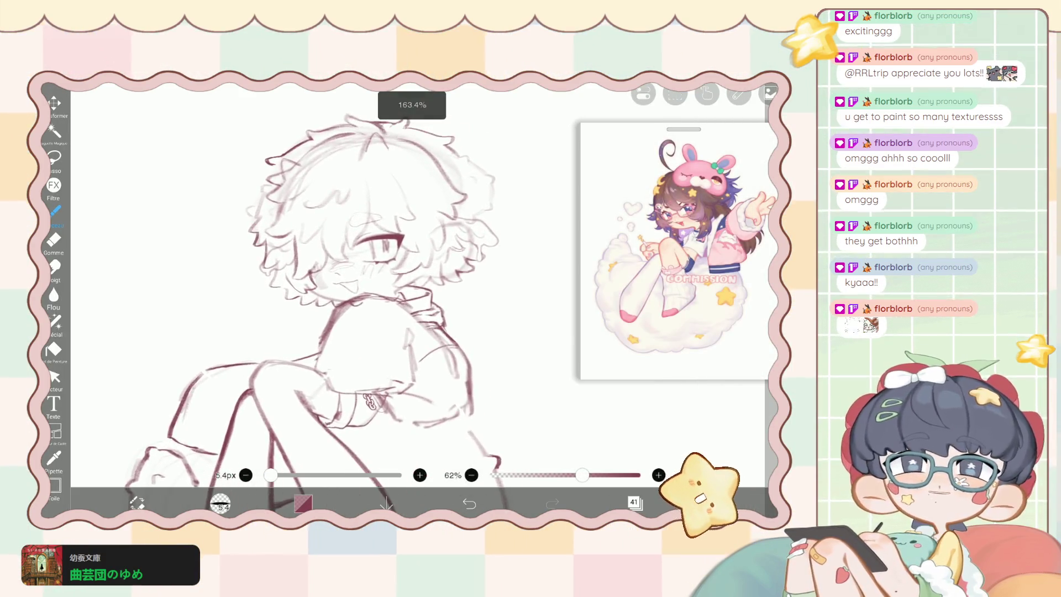
Toggle a sketch layer's visibility in the layer list to compare, then undo it.
scroll(304, 303, down, 2)
scroll(303, 304, down, 2)
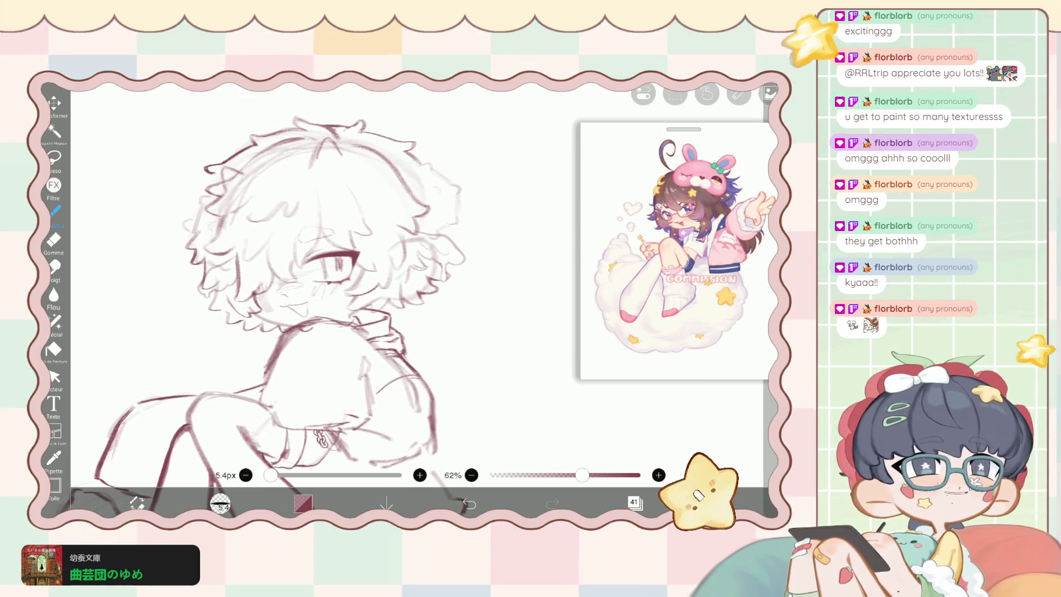
scroll(359, 288, up, 2)
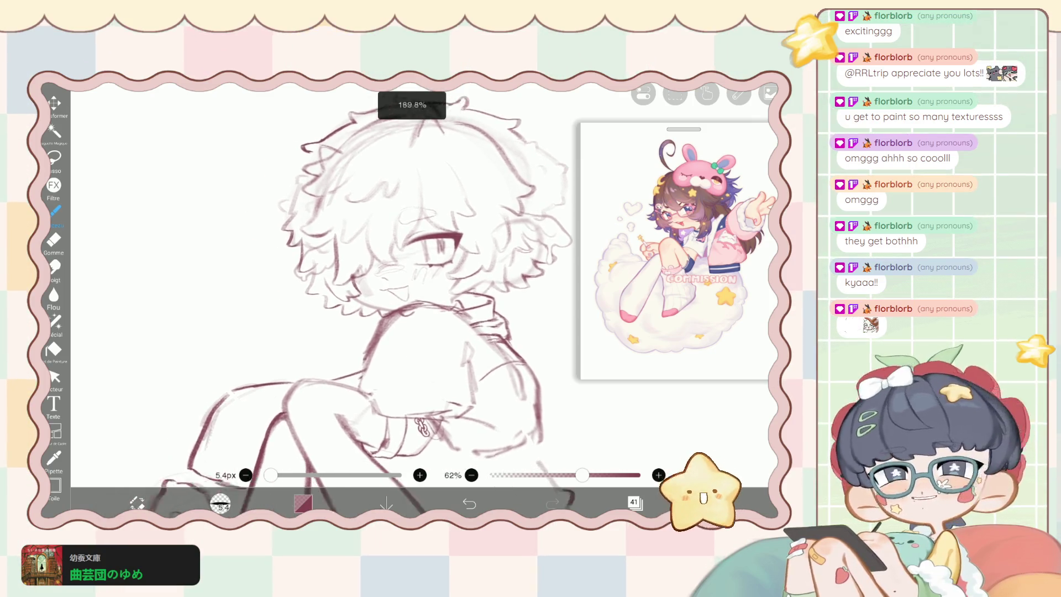
scroll(359, 304, down, 2)
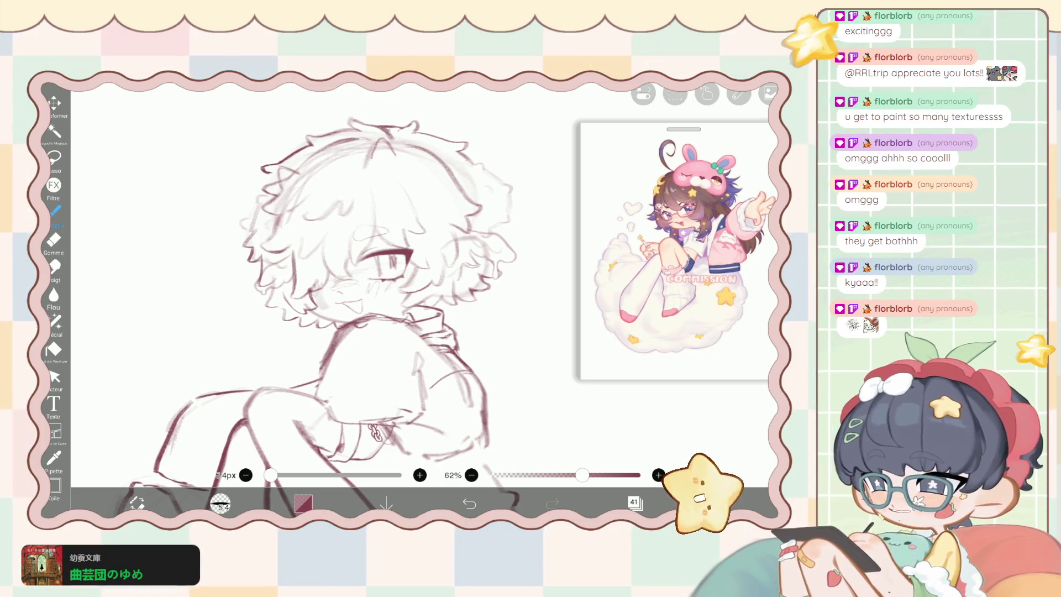
click(635, 502)
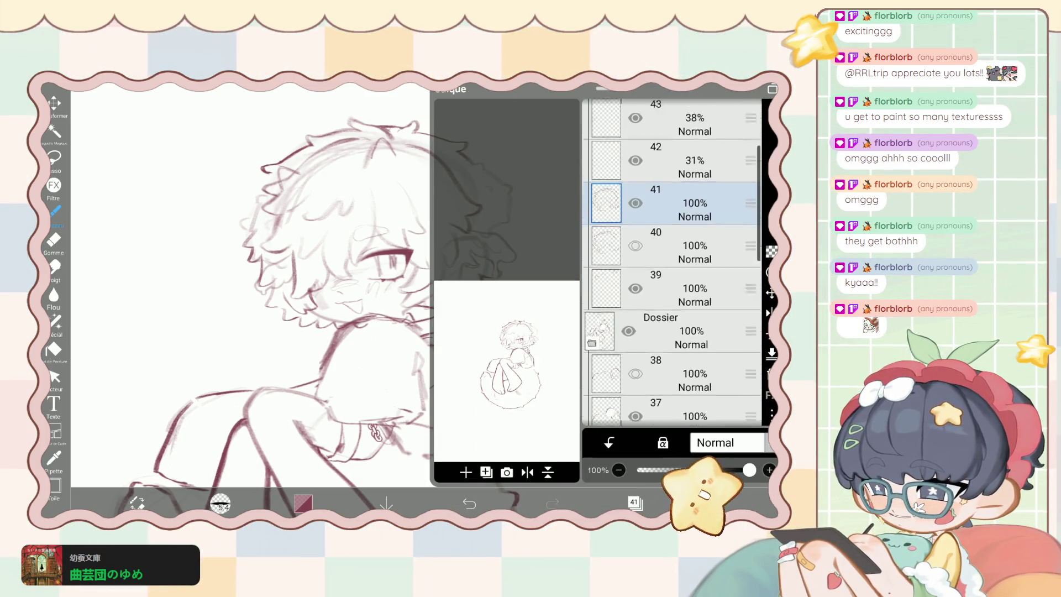
scroll(671, 260, up, 3)
scroll(671, 260, down, 1)
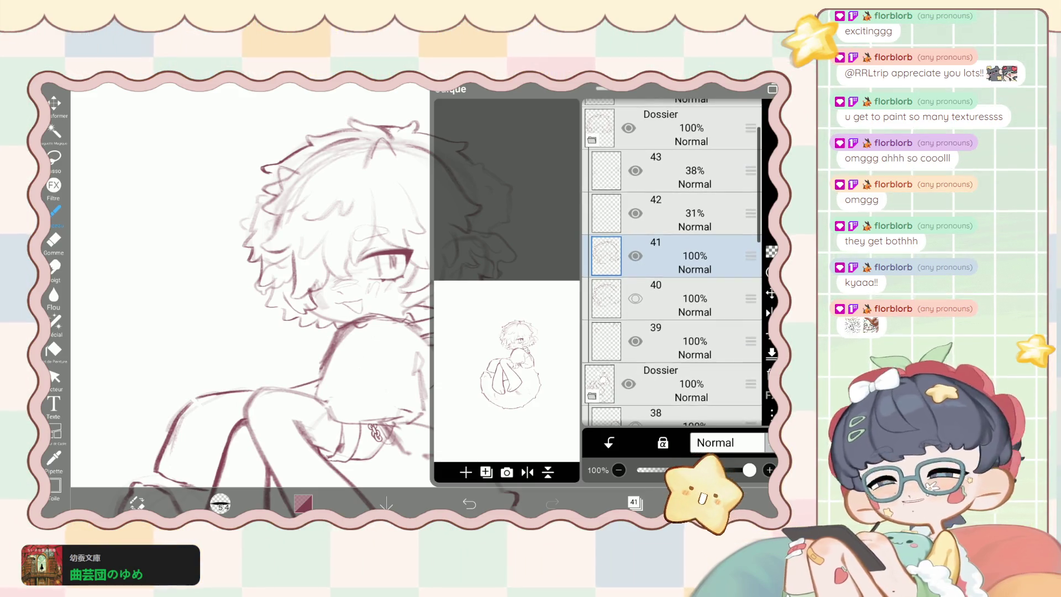
click(636, 255)
key(ctrl+z)
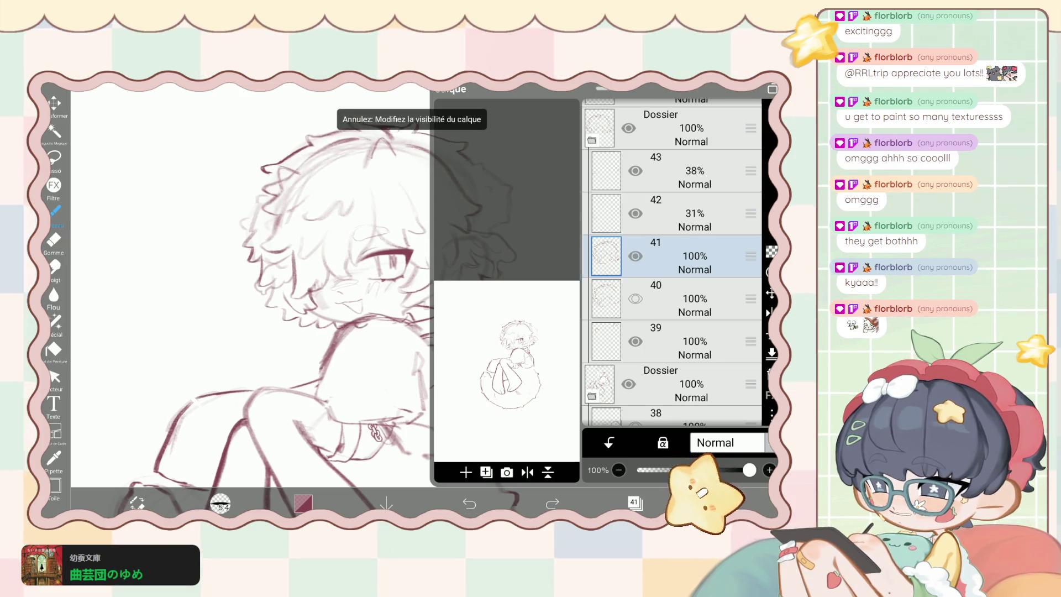
Check the sketch on the canvas, then reopen the layer list on layers 38–43.
click(634, 503)
click(634, 503)
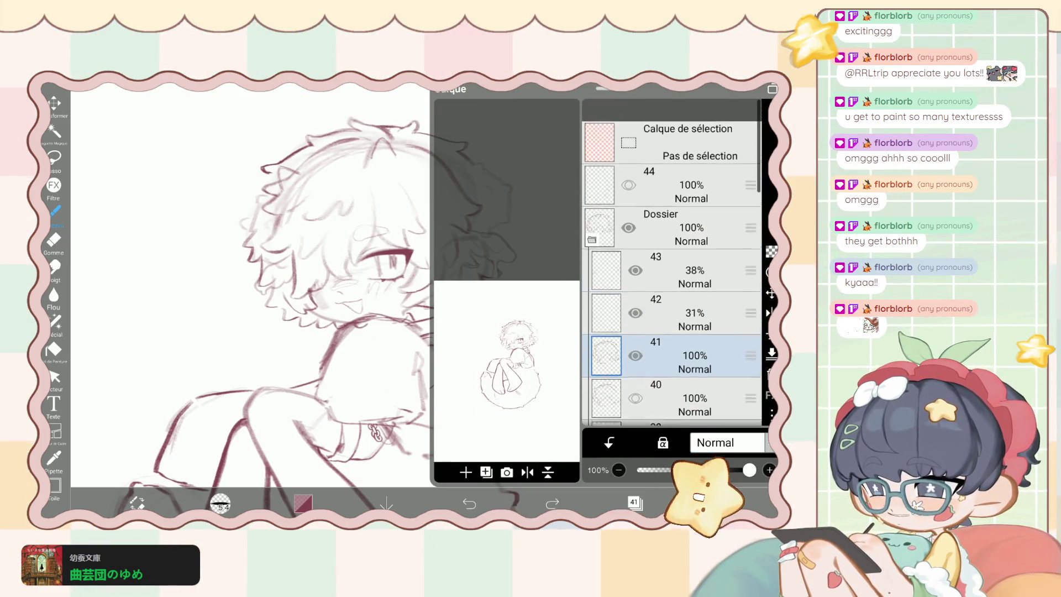
scroll(671, 260, down, 5)
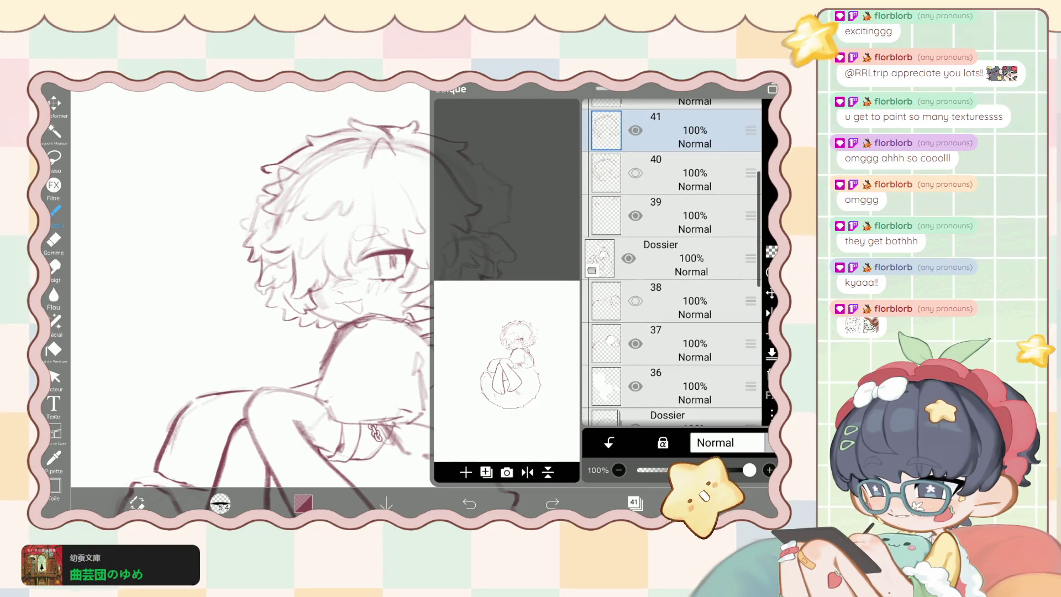
click(633, 503)
scroll(359, 309, down, 2)
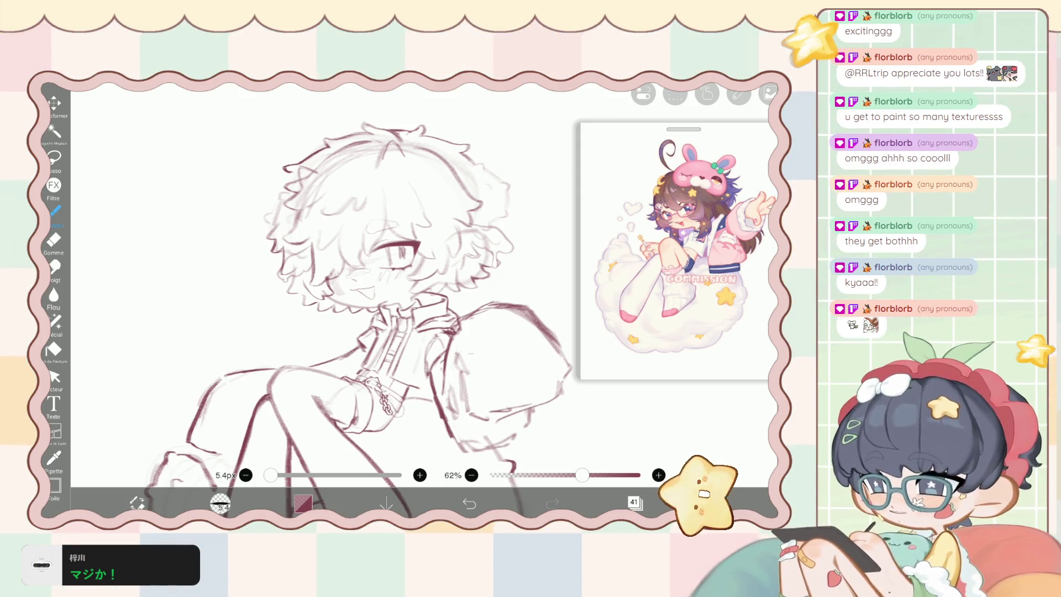
click(634, 502)
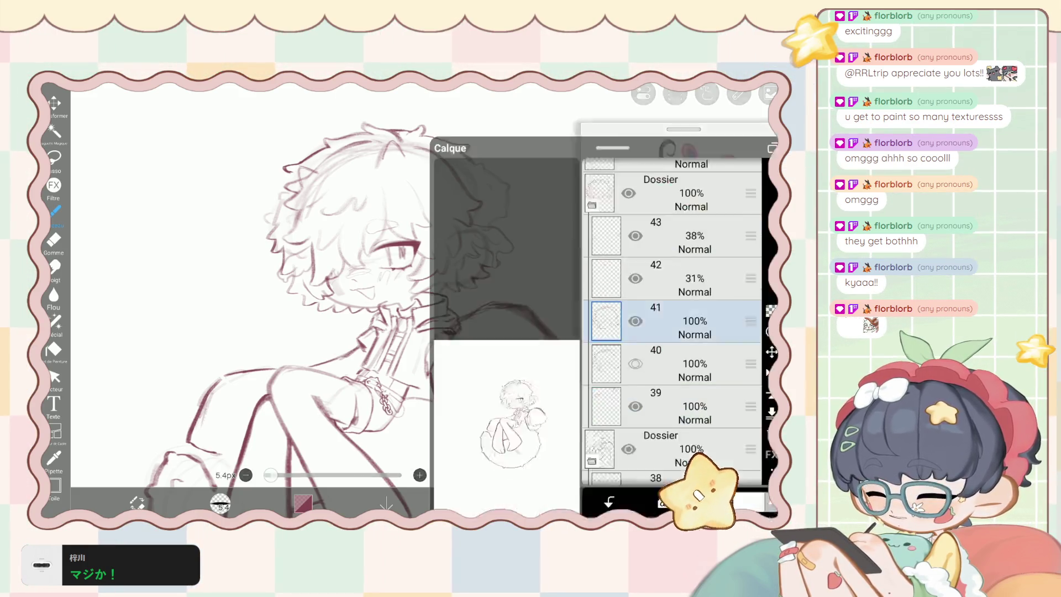
Add a new blank layer above the sketch layers, leaving layer 40 visible.
click(466, 472)
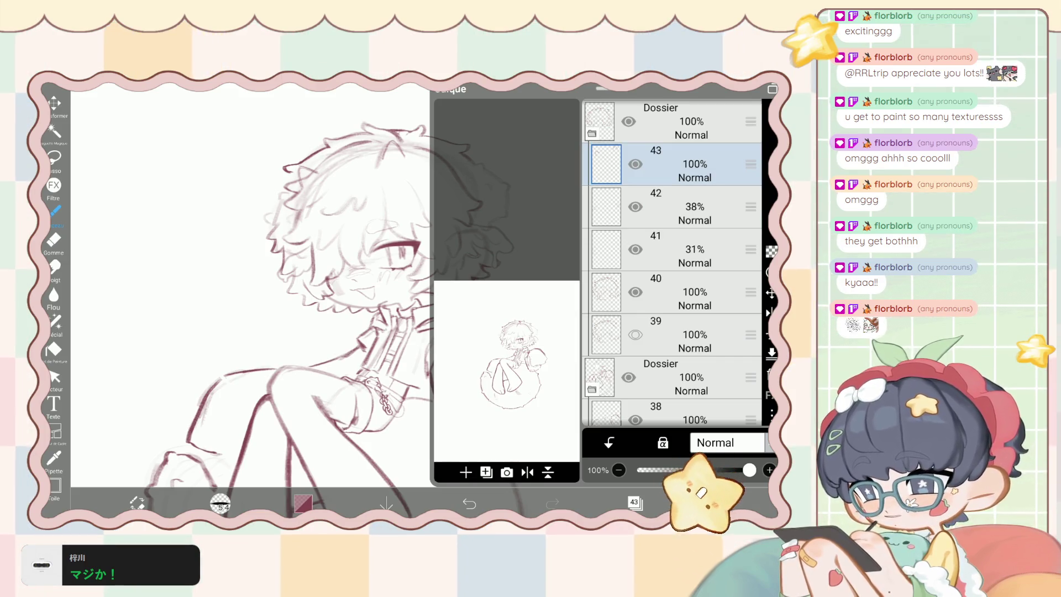
click(636, 291)
click(469, 503)
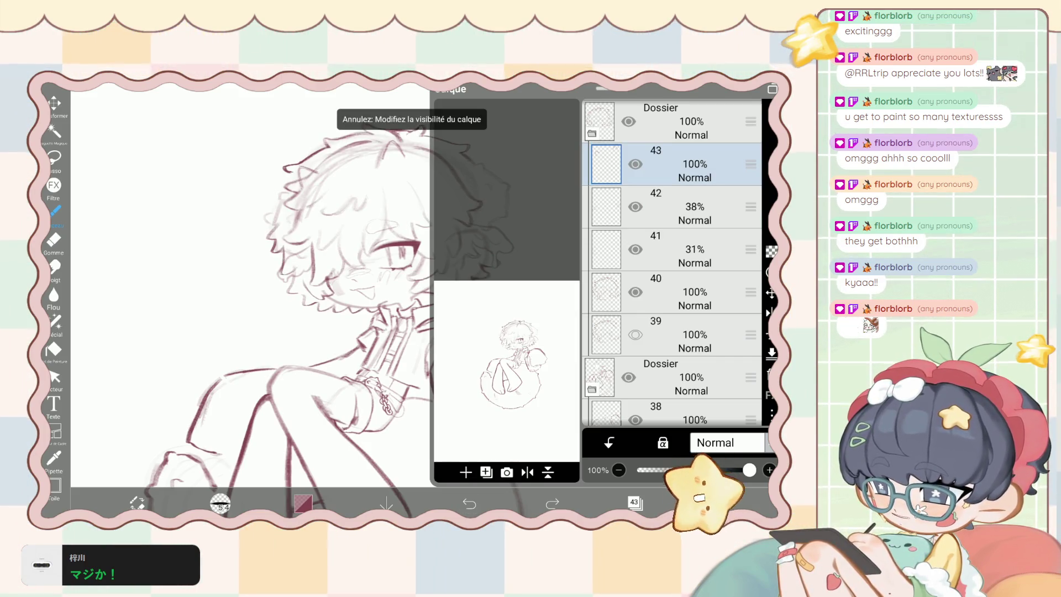
click(634, 501)
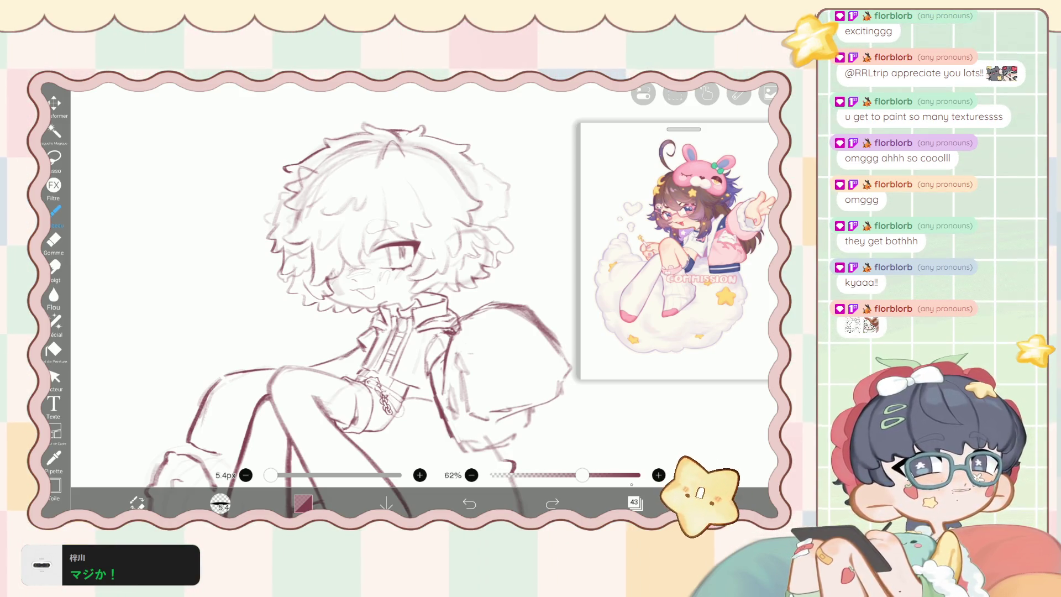
click(635, 502)
Raise layer 42 from 38% and layer 41 from 31% to 100% opacity.
click(694, 254)
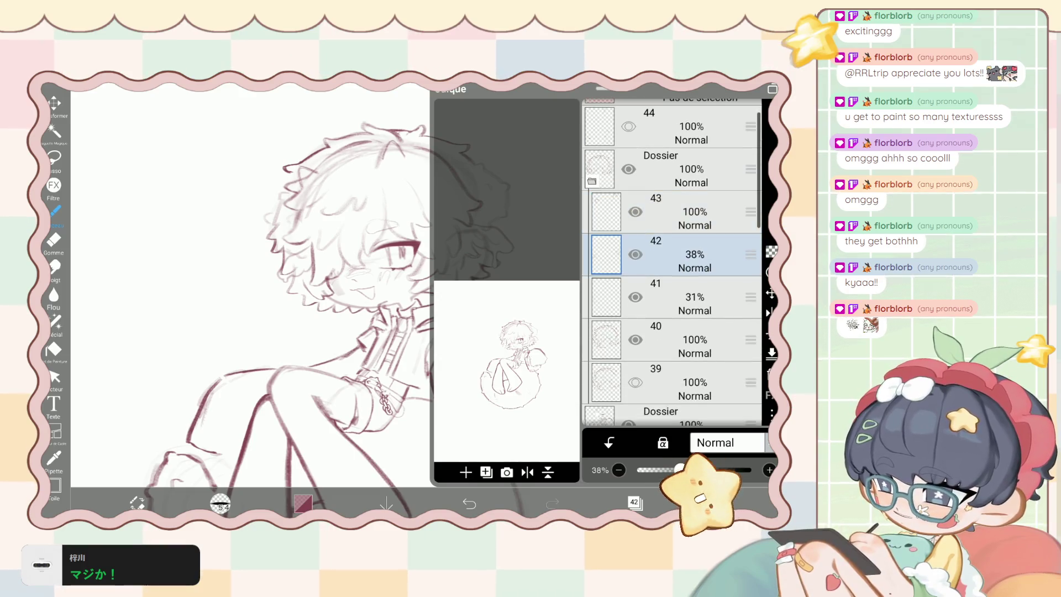
drag(677, 470, 751, 470)
scroll(671, 260, down, 1)
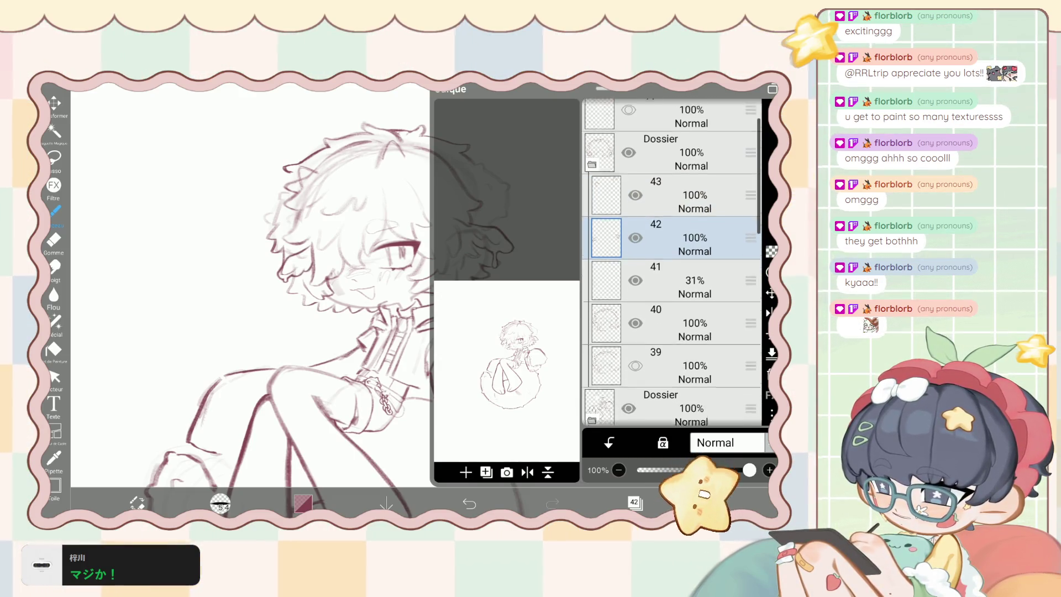
click(694, 260)
drag(671, 469, 749, 470)
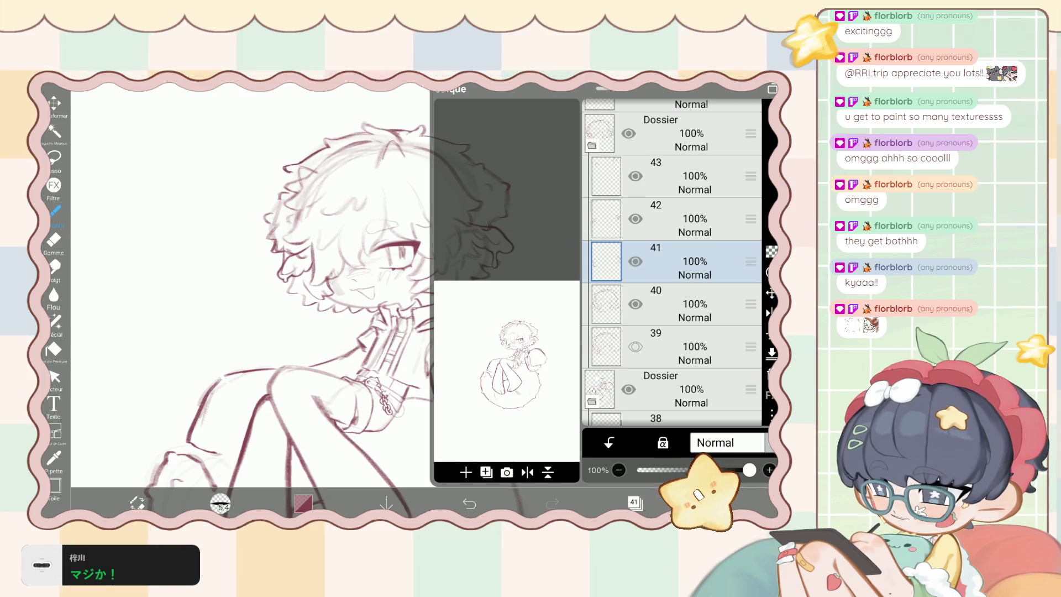
scroll(672, 259, up, 2)
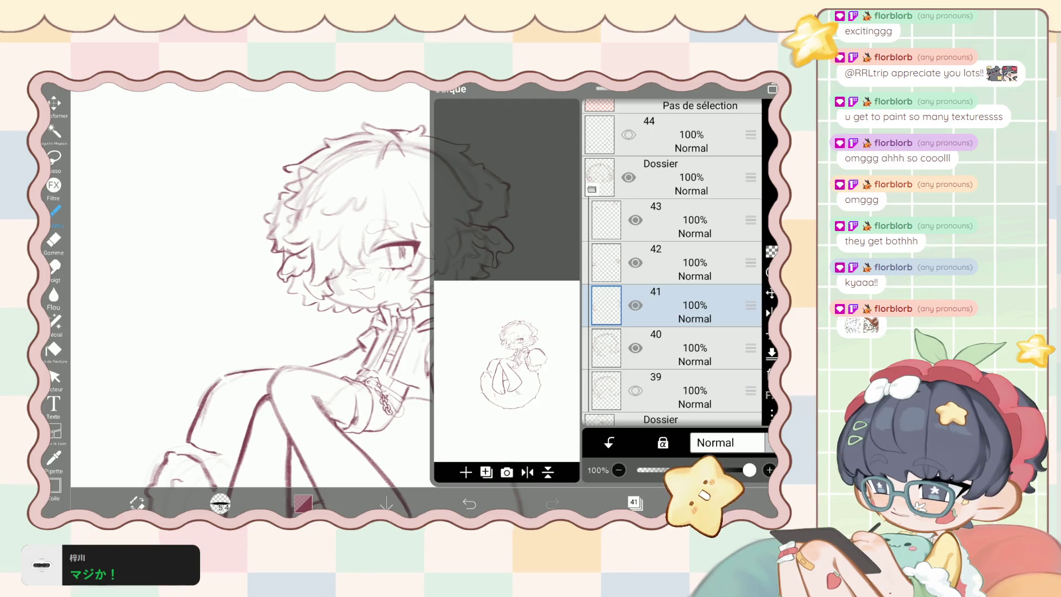
click(691, 262)
click(691, 305)
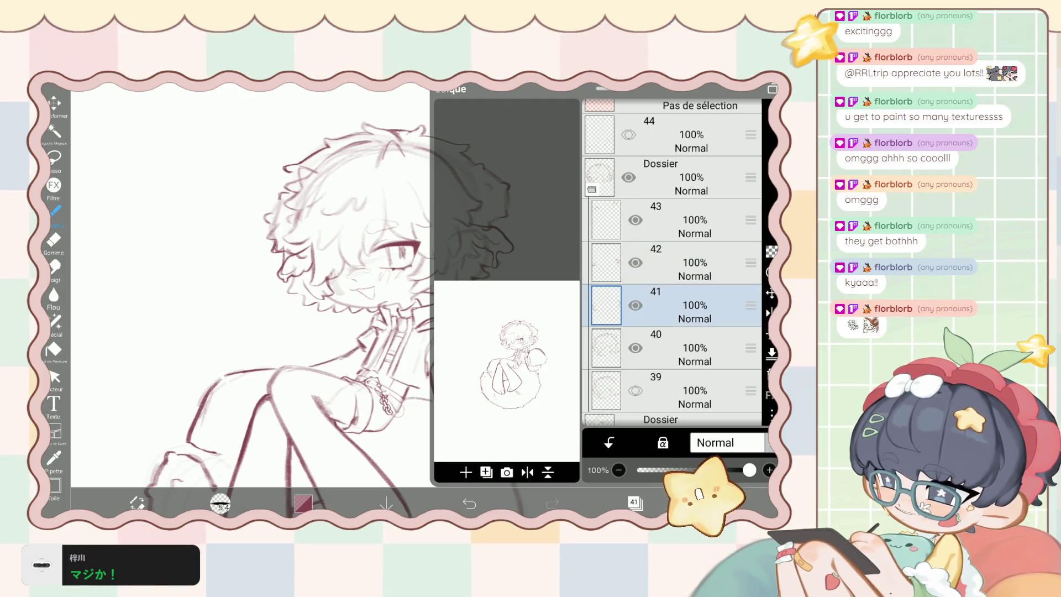
click(54, 240)
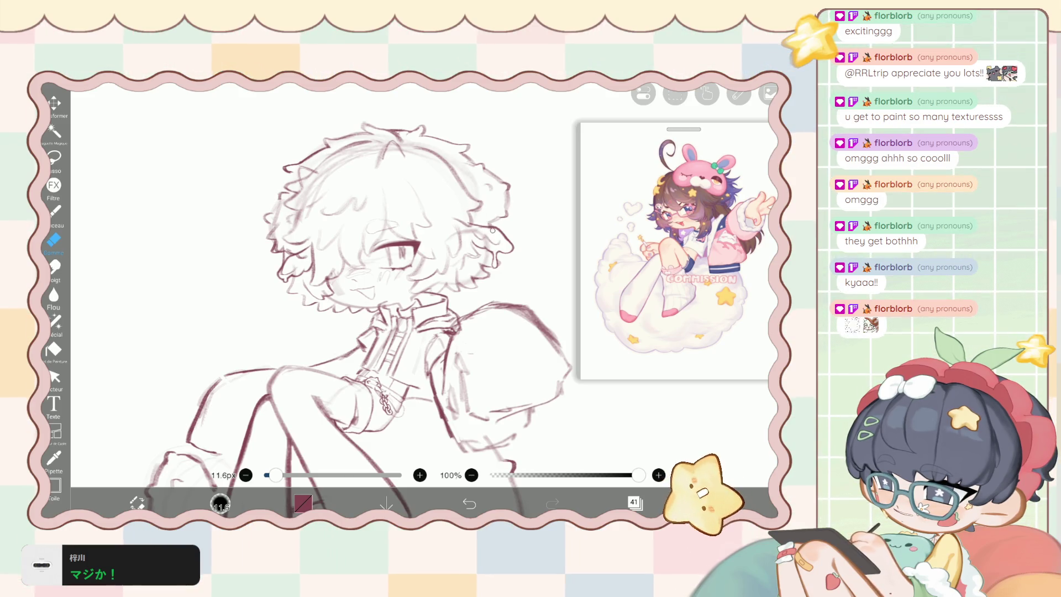
Delete the empty layer 42.
click(635, 501)
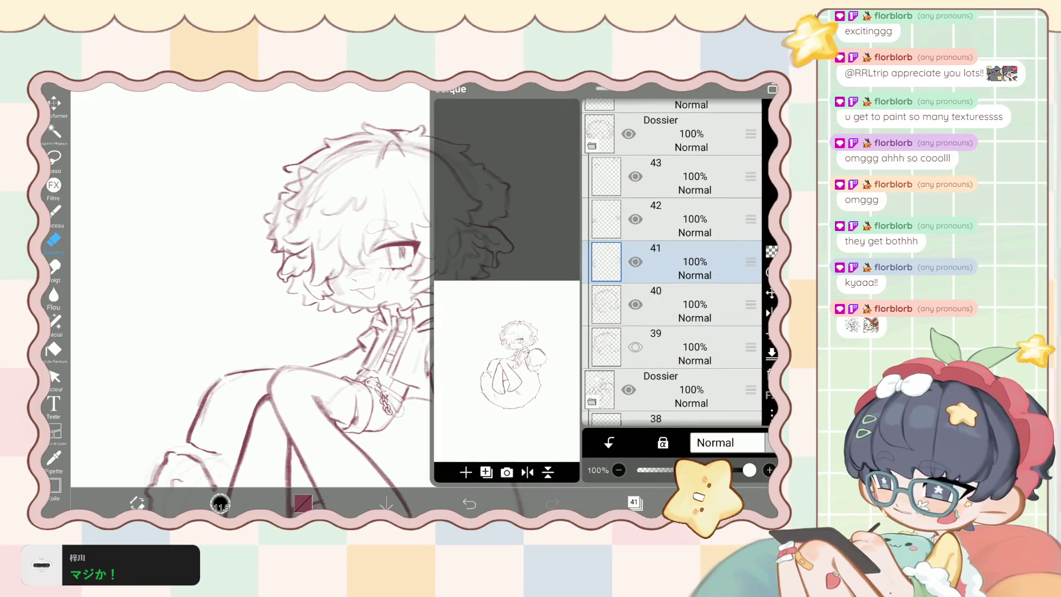
click(690, 235)
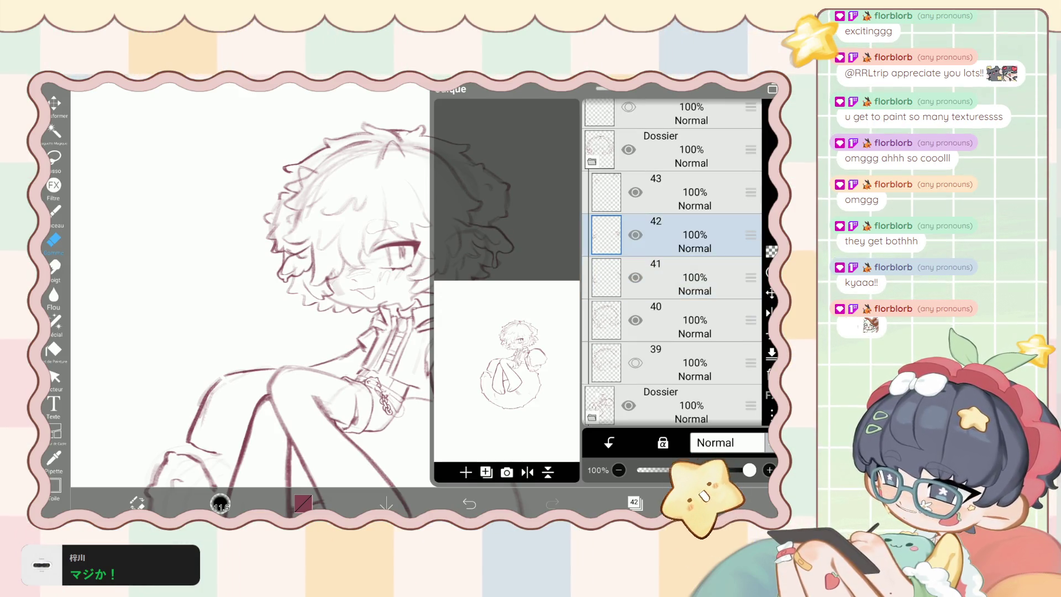
click(772, 352)
click(634, 501)
Lasso the left side of the hair, cut it and paste it onto a new layer.
click(54, 158)
mouse_move(369, 113)
mouse_down()
mouse_move(340, 330)
mouse_move(366, 323)
mouse_up()
click(675, 93)
click(674, 201)
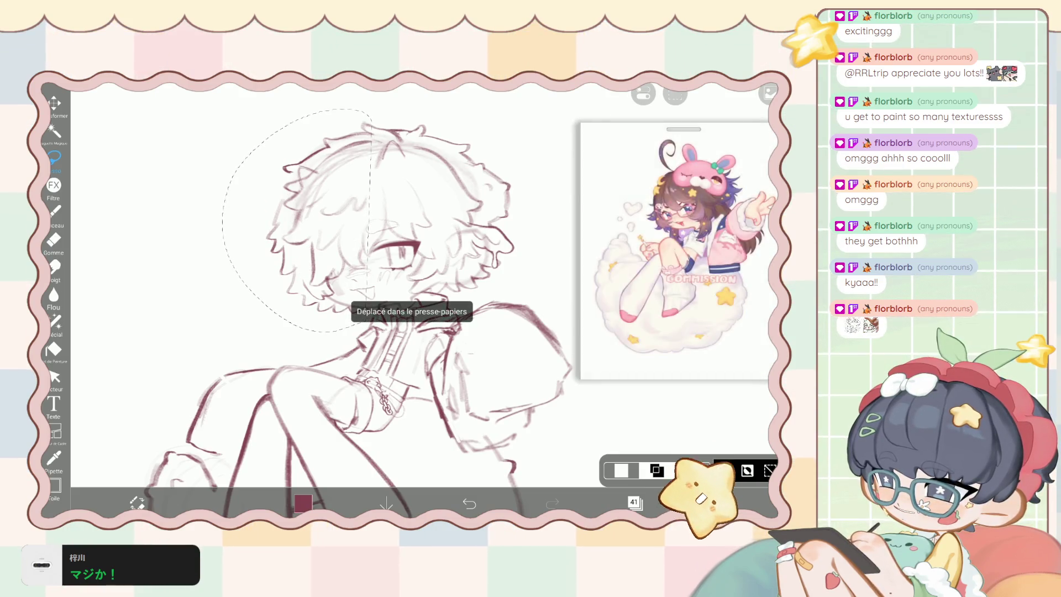
click(674, 94)
click(675, 232)
click(766, 423)
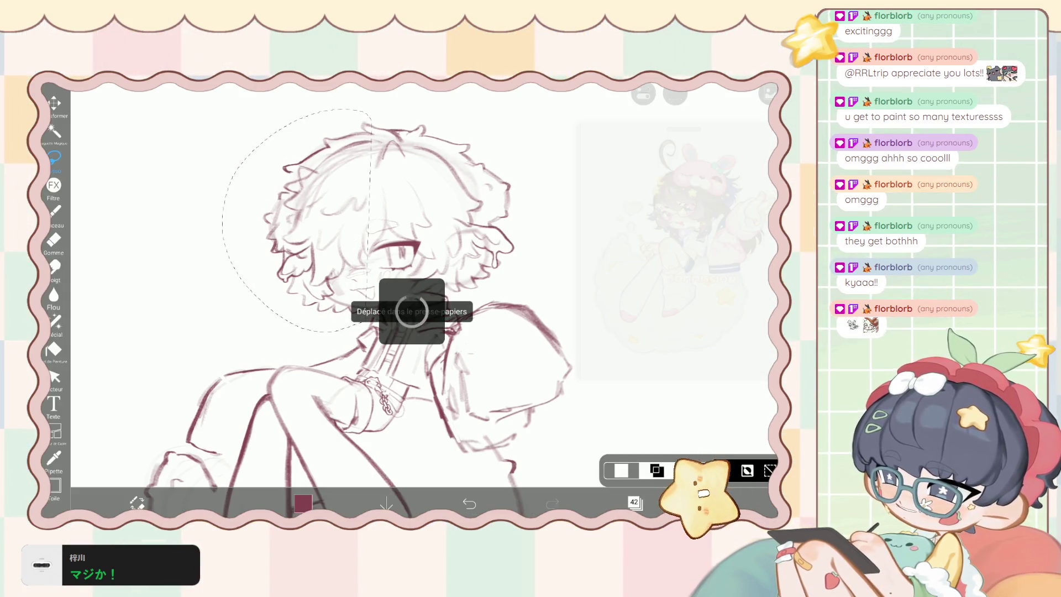
click(675, 94)
click(620, 149)
Select layer 41 and switch to the eraser.
click(635, 502)
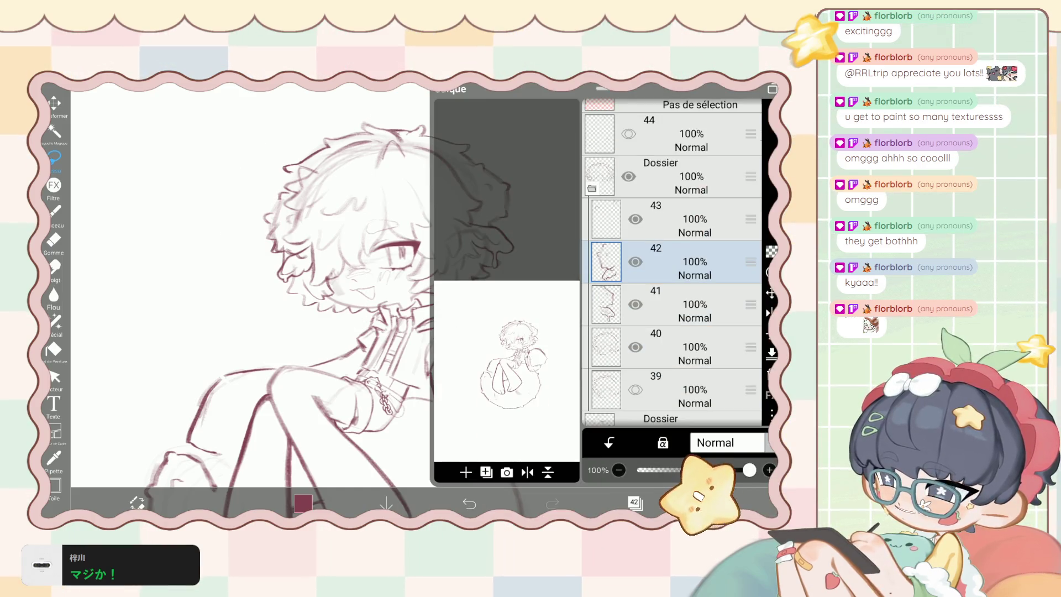
scroll(671, 265, down, 1)
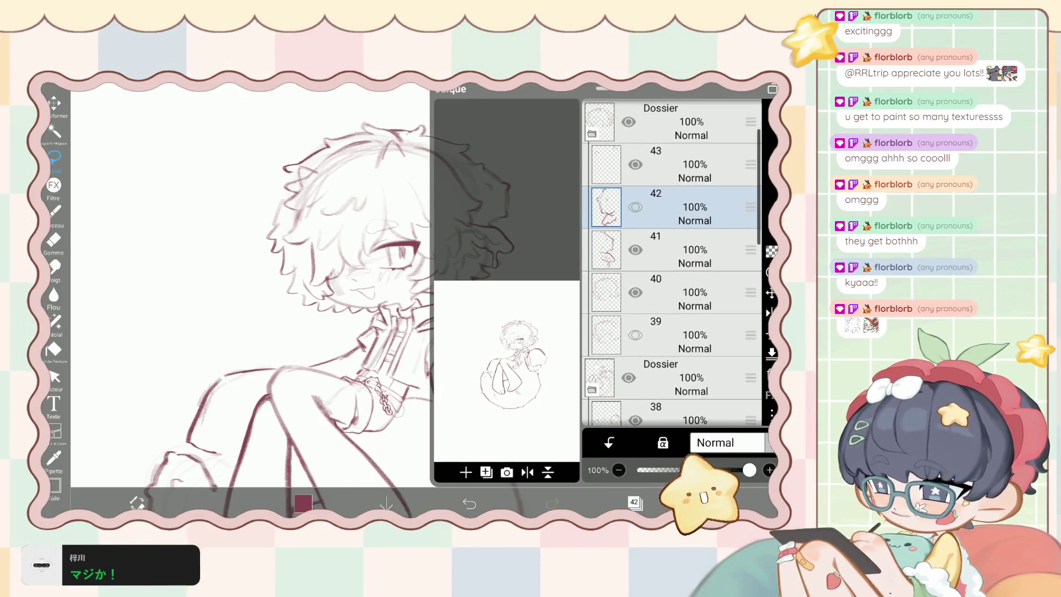
scroll(671, 265, up, 1)
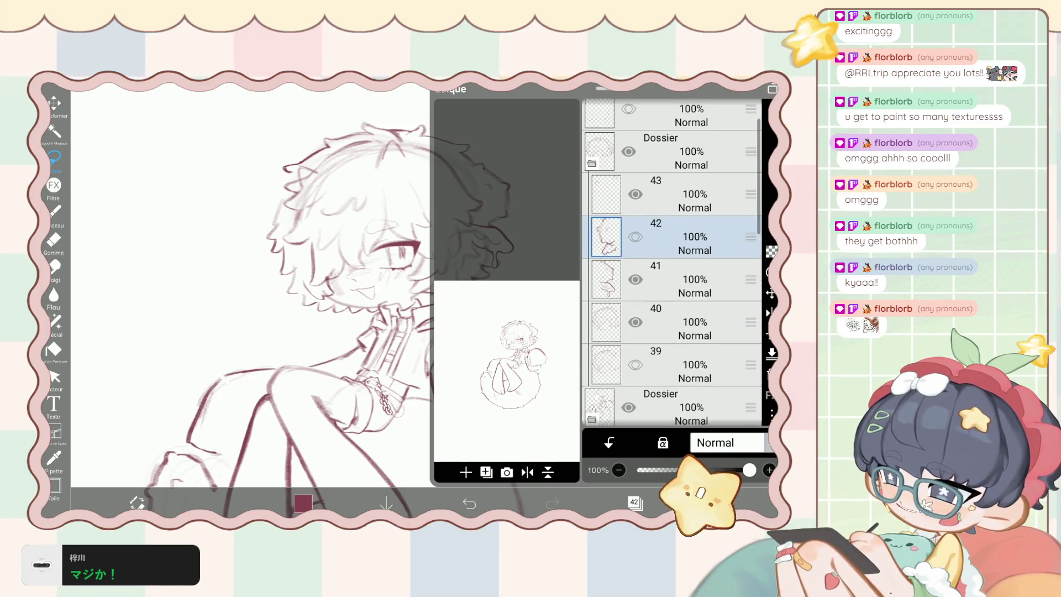
click(695, 279)
click(54, 210)
key(e)
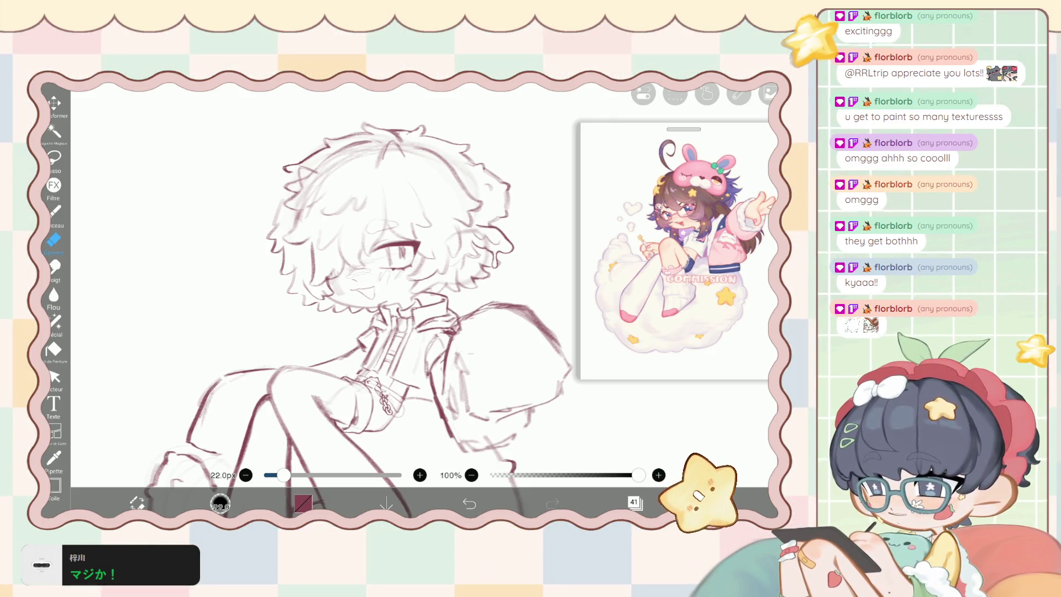
Show the layers list with layers 39 to 43, all at 100% Normal.
click(635, 502)
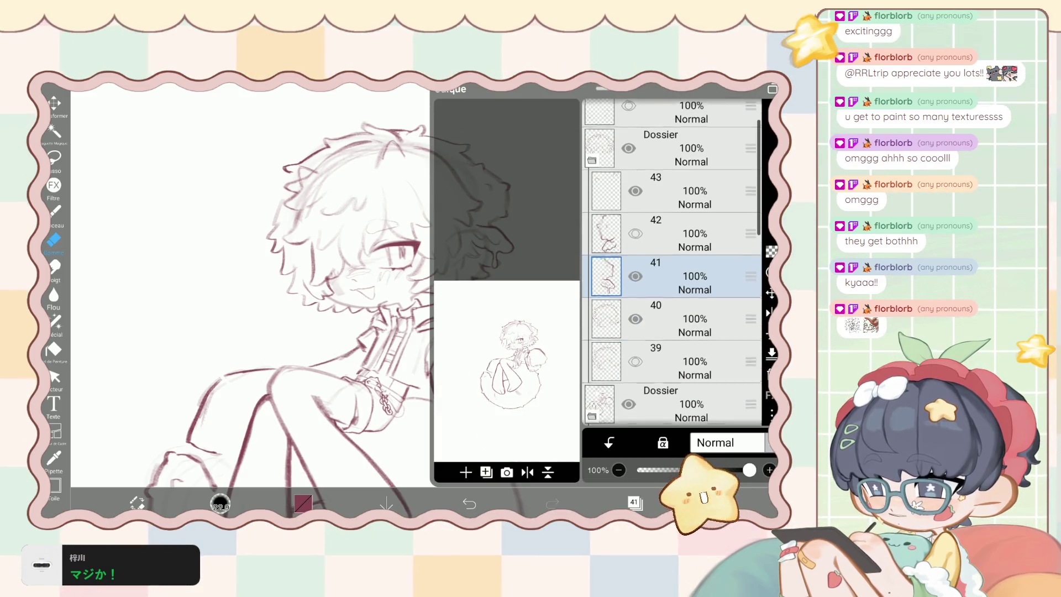
Move the hair piece on layer 41 slightly left and down, comparing with undo/redo.
key(ctrl+t)
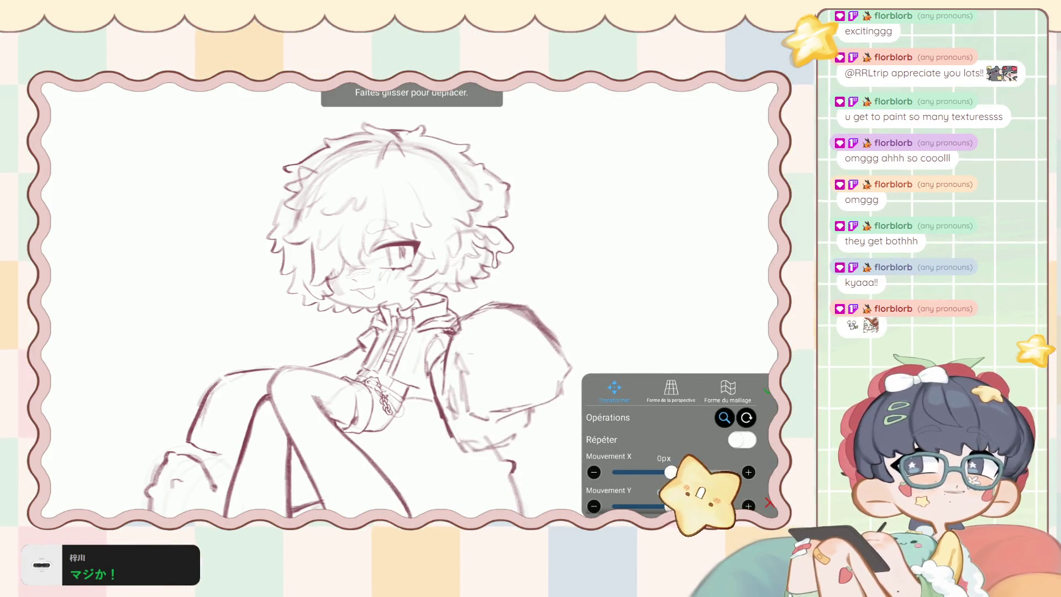
drag(497, 221, 490, 240)
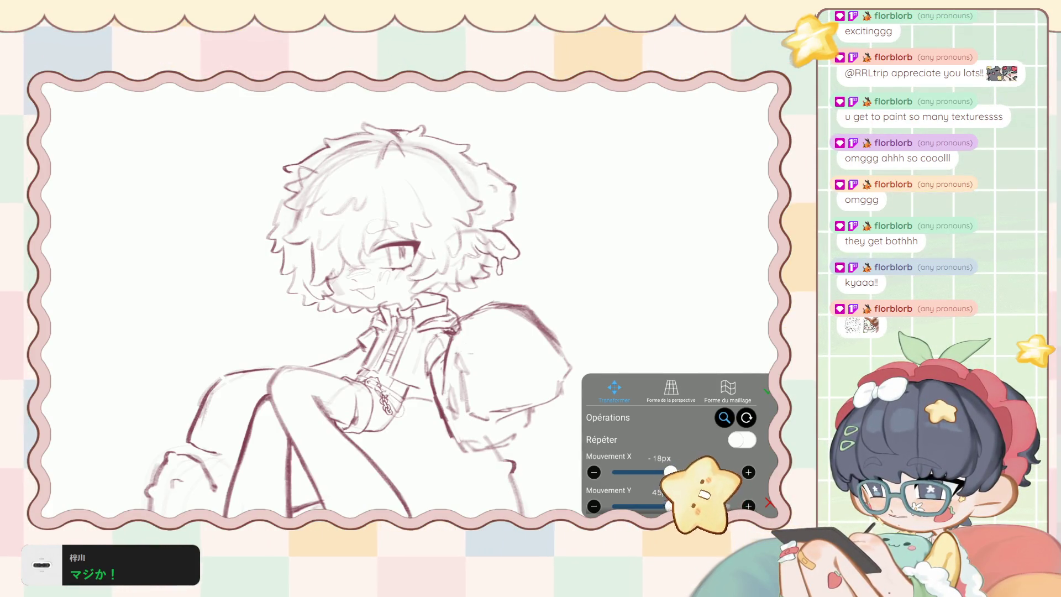
key(Return)
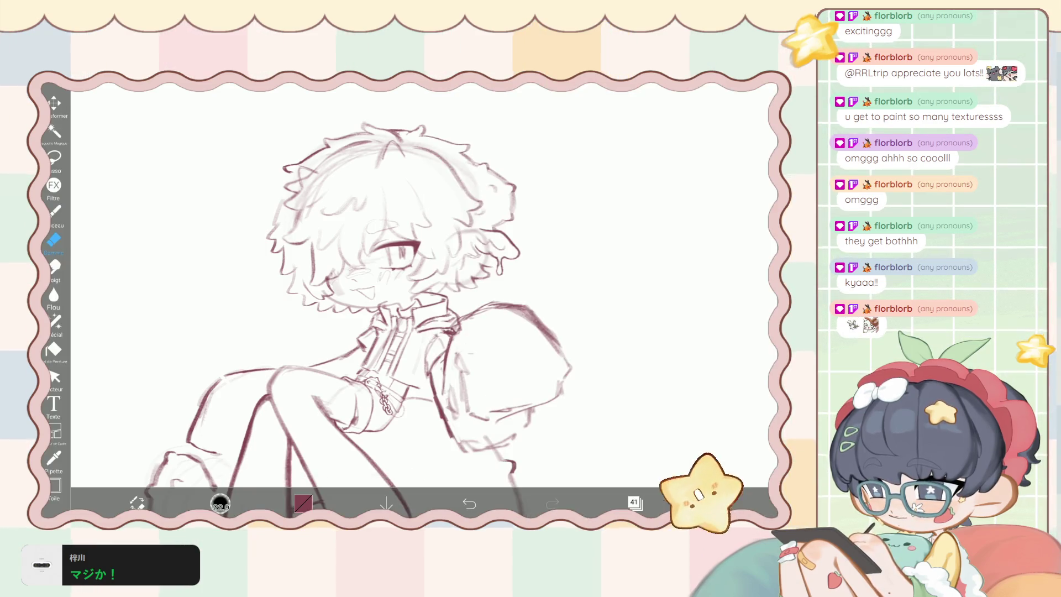
key(ctrl+z)
key(ctrl+y)
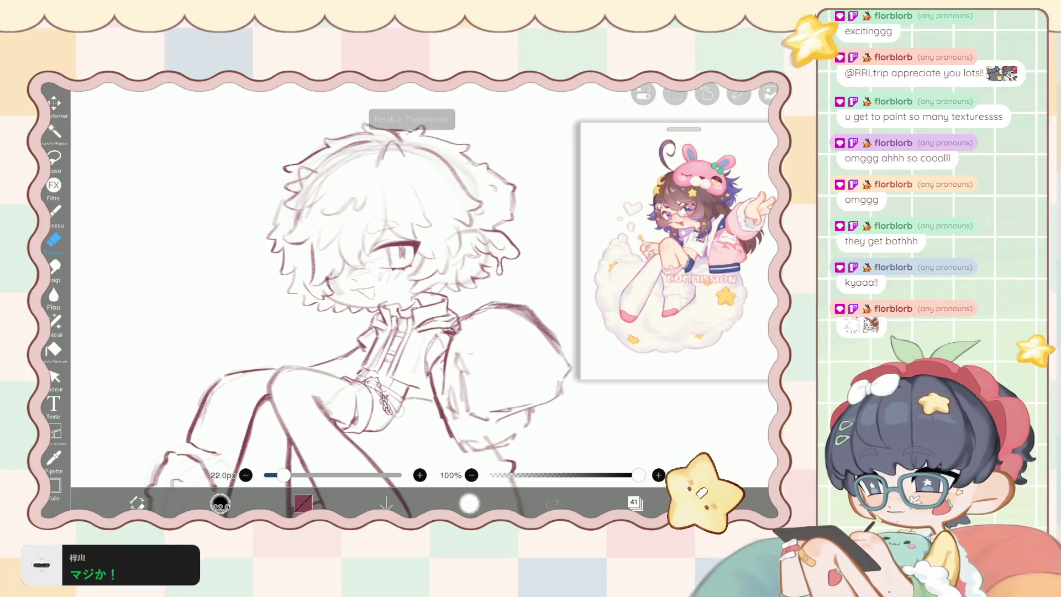
key(ctrl+z)
key(ctrl+y)
Nudge the hair strand 16px upward with arrow keys and compare before and after.
click(634, 502)
key(ctrl+t)
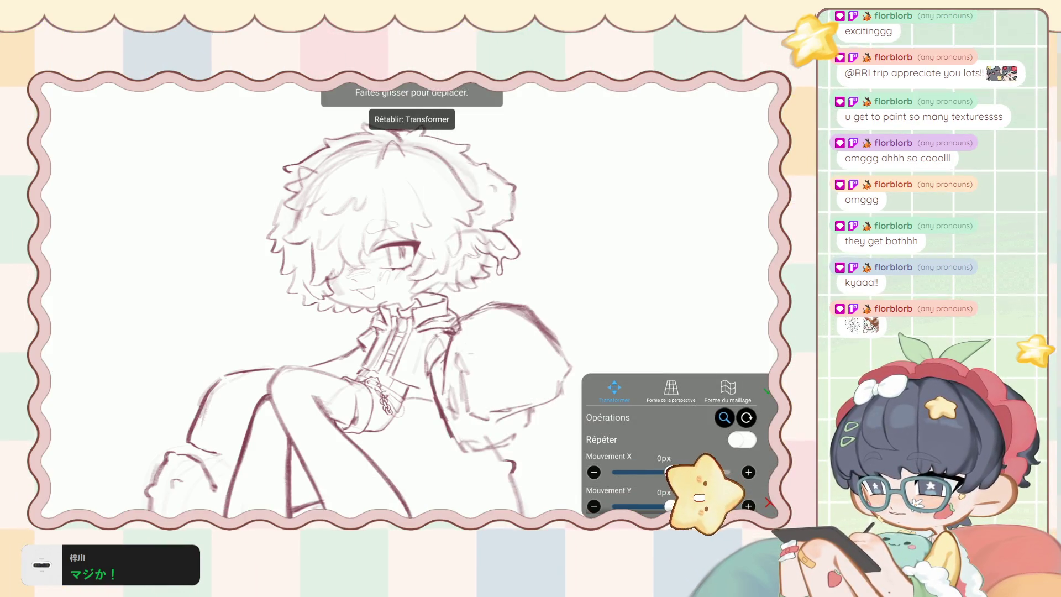
key(Up)
key(Up)
key(Up)
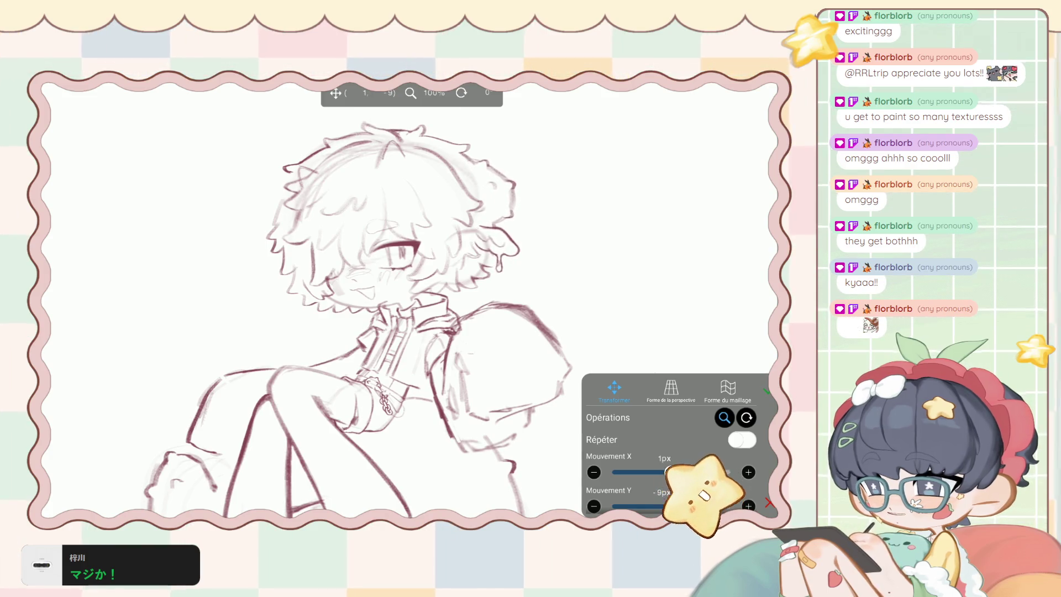
key(Right)
key(Right)
key(Up)
key(Up)
key(Up)
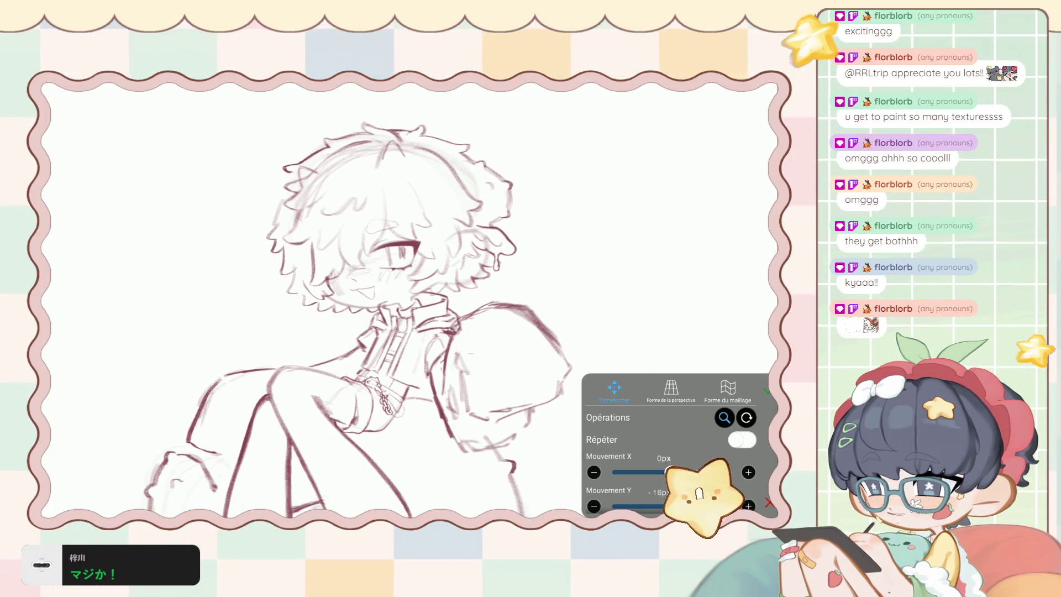
key(Return)
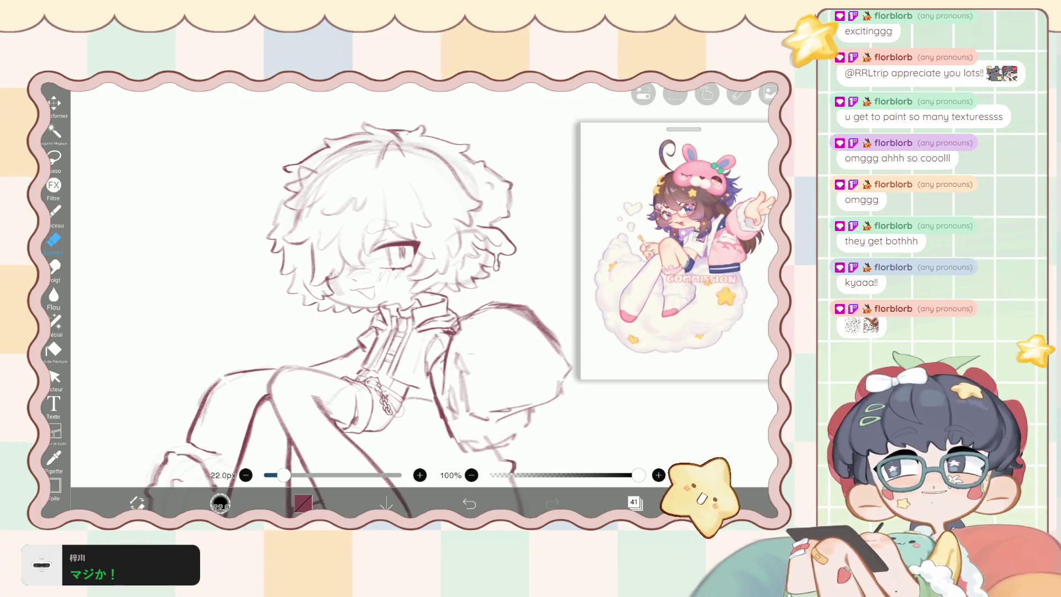
click(469, 503)
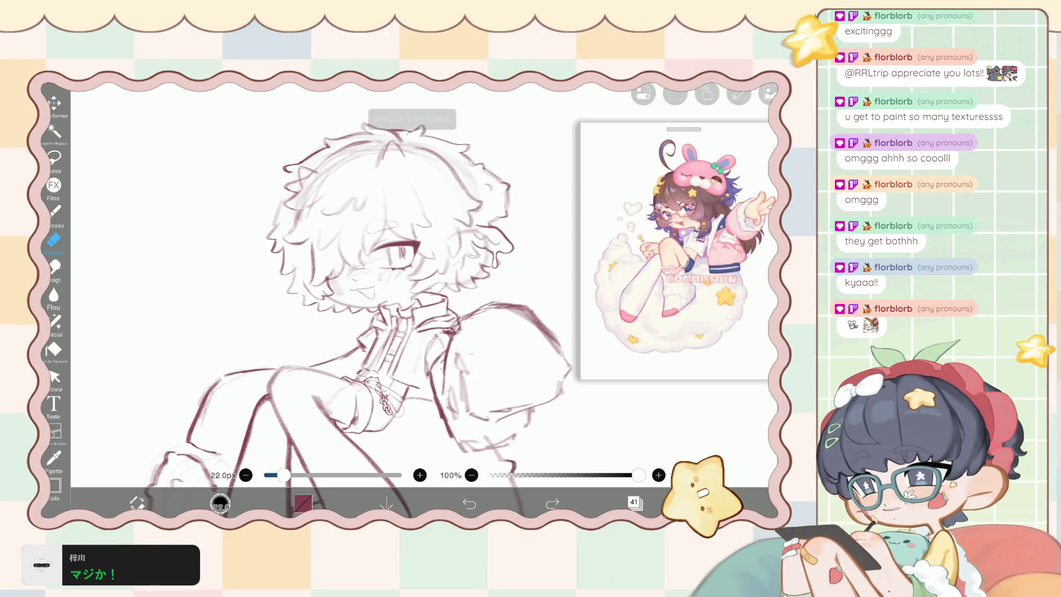
key(ctrl+z)
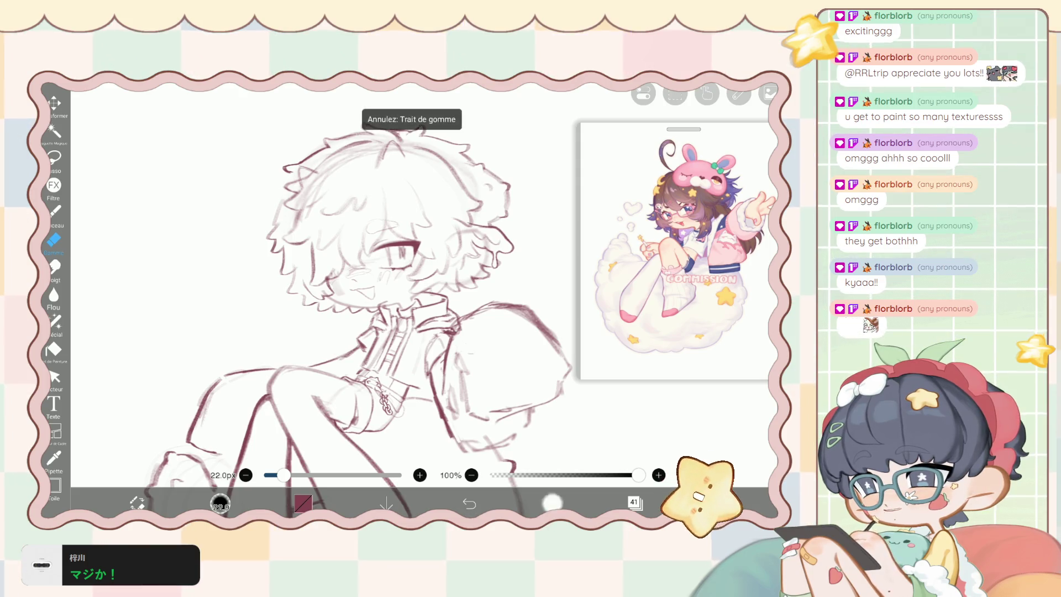
key(ctrl+y)
key(ctrl+y)
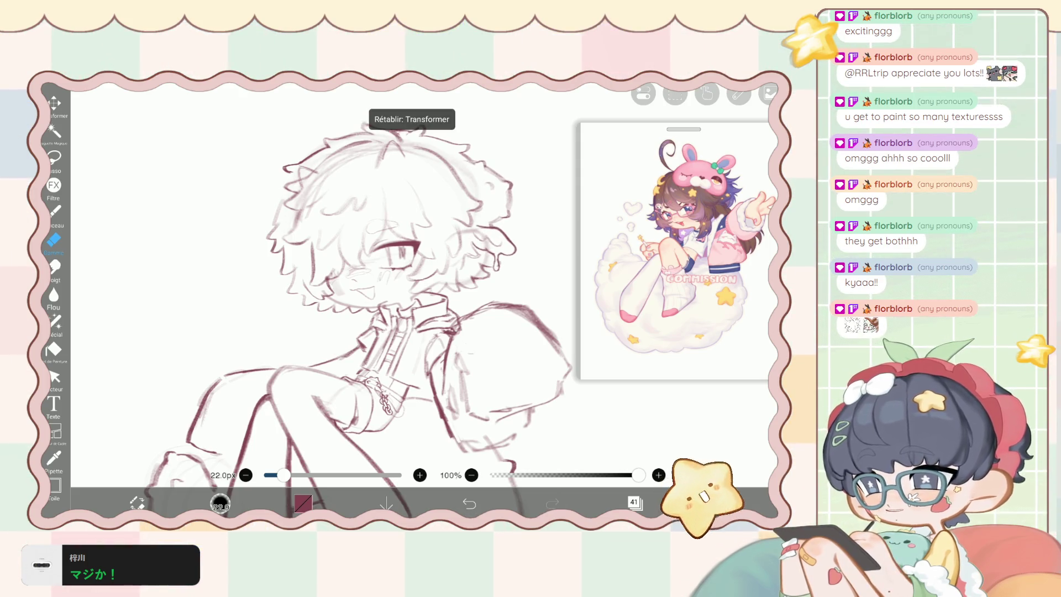
key(ctrl+z)
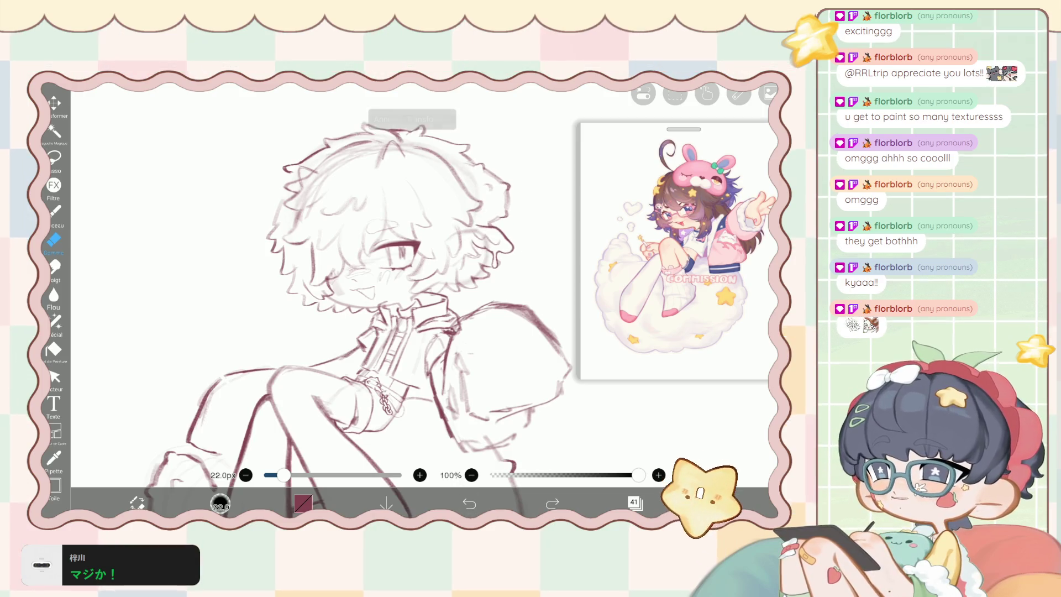
key(ctrl+y)
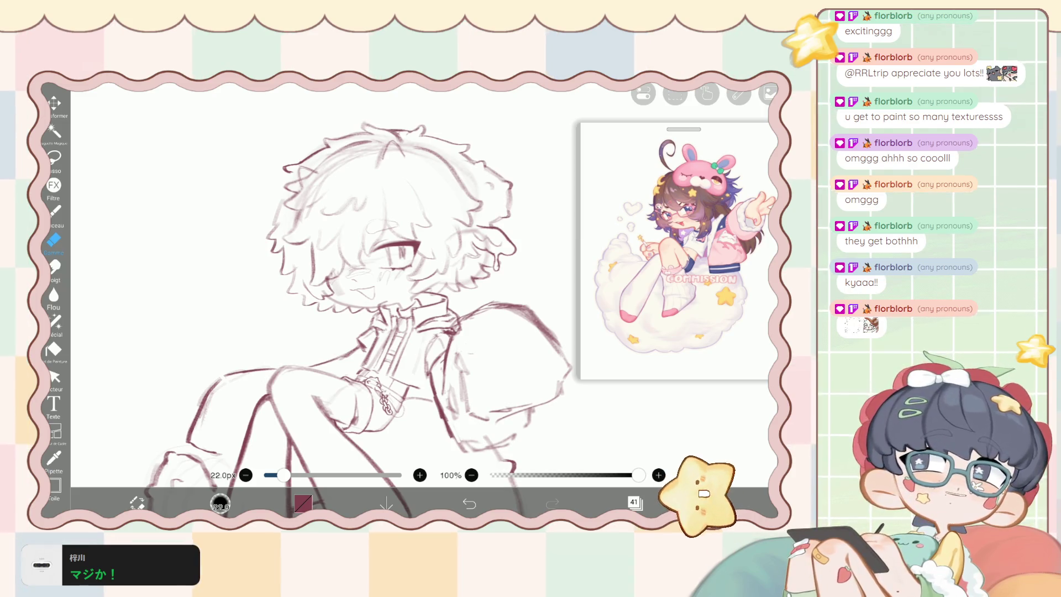
Shift the left hair piece on layer 42 by 5px horizontally and 43px vertically.
click(635, 501)
click(54, 103)
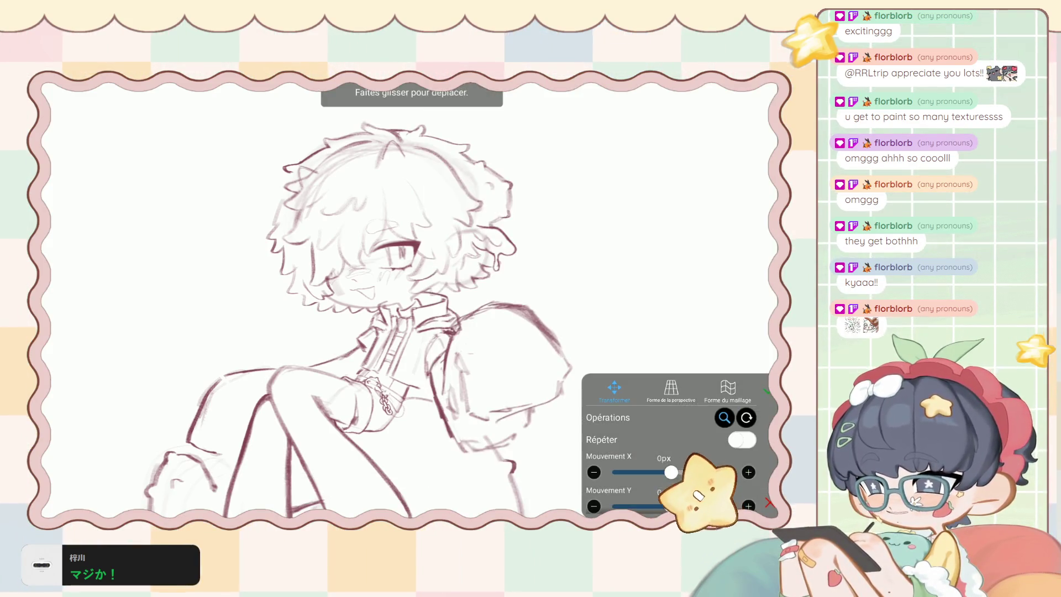
scroll(671, 442, down, 3)
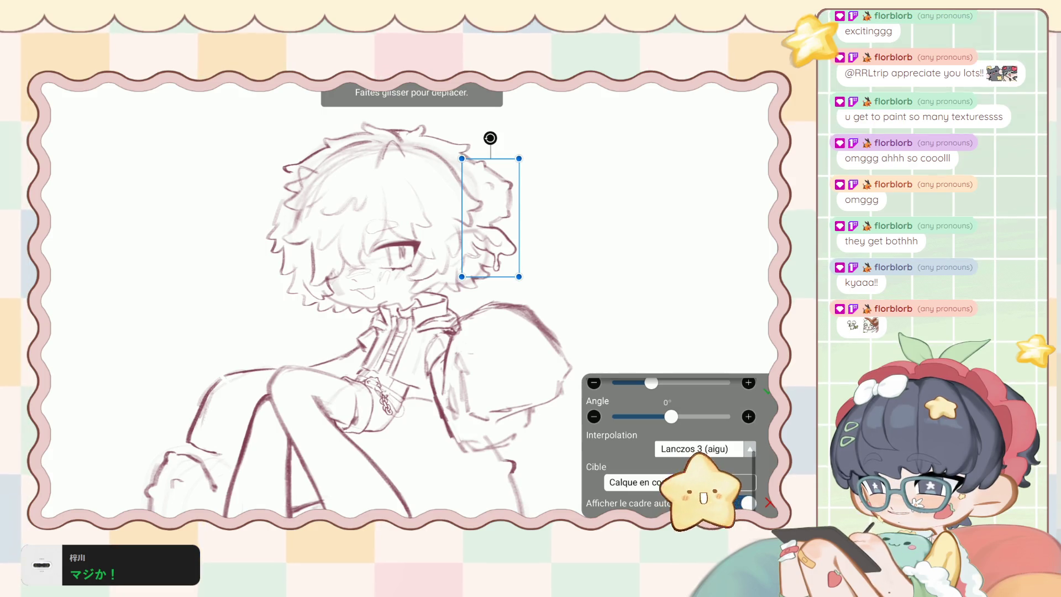
click(767, 391)
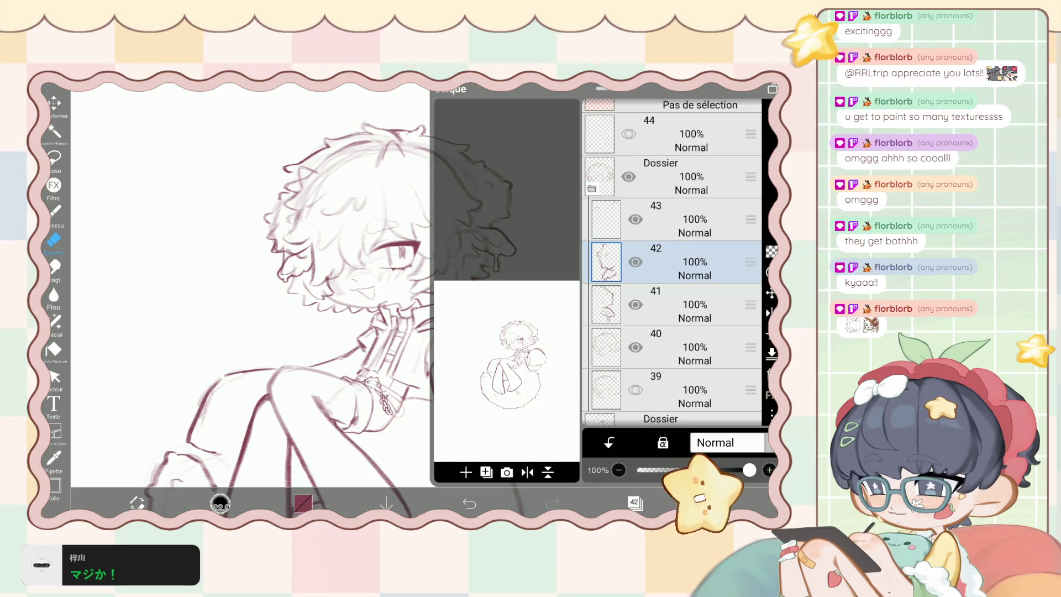
click(54, 102)
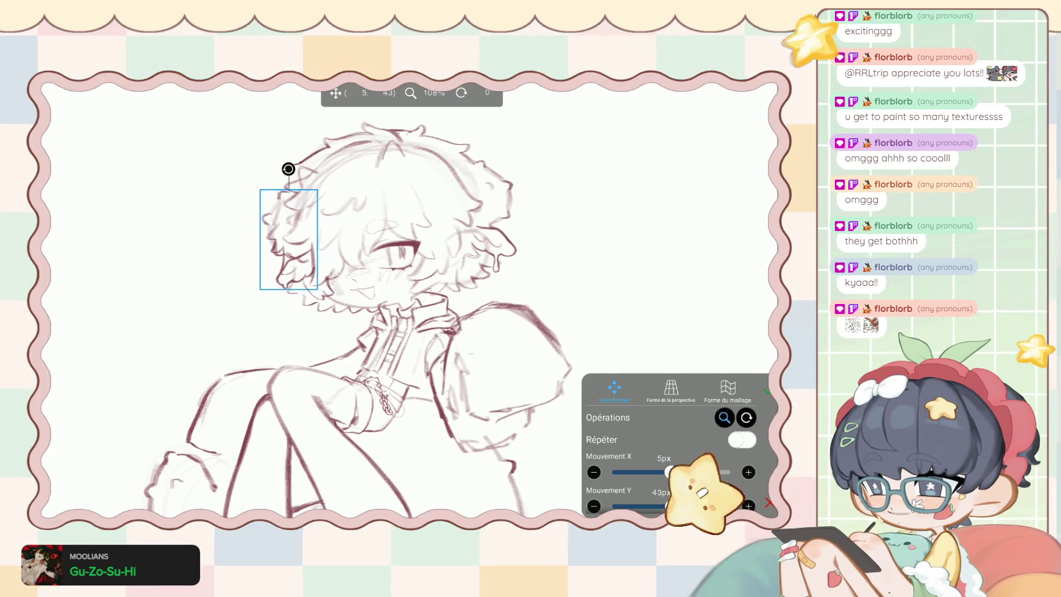
key(ctrl+z)
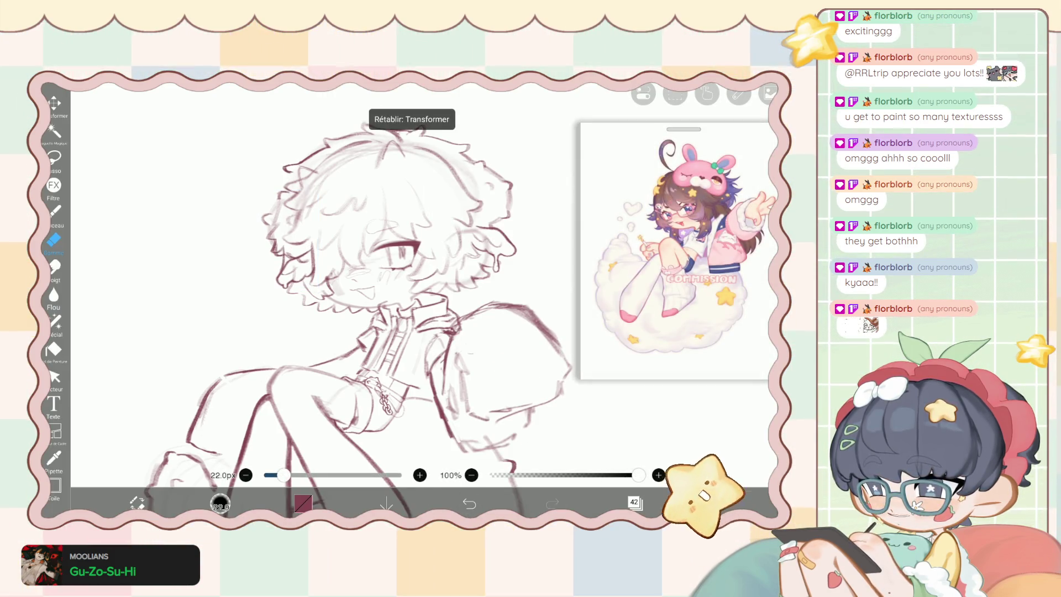
click(633, 502)
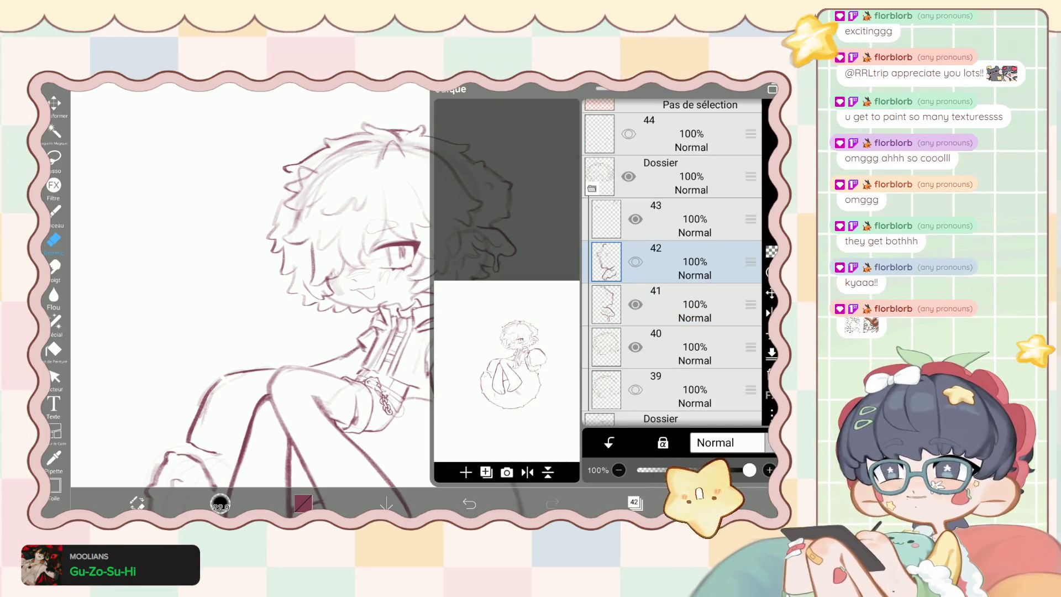
Try lowering the Dossier folder's opacity, then undo it back to 100%.
scroll(671, 262, down, 1)
click(674, 316)
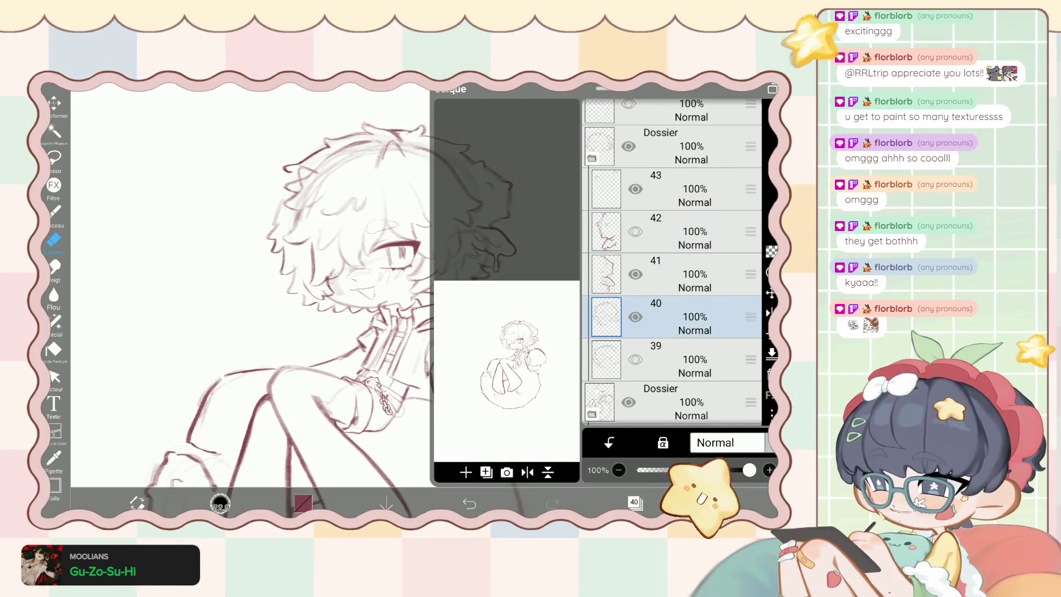
scroll(672, 262, down, 2)
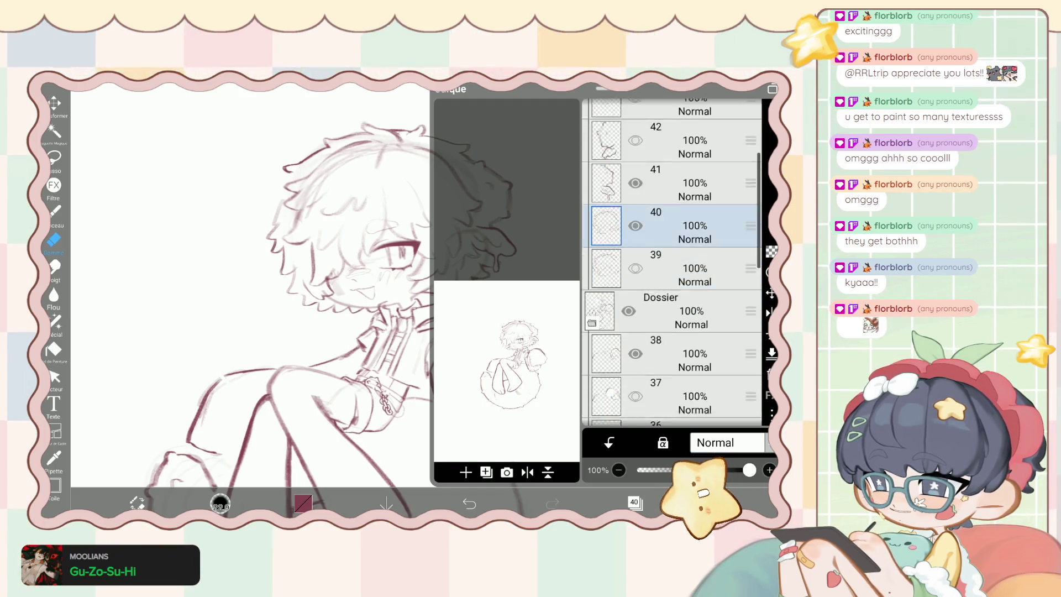
click(660, 339)
drag(749, 469, 668, 470)
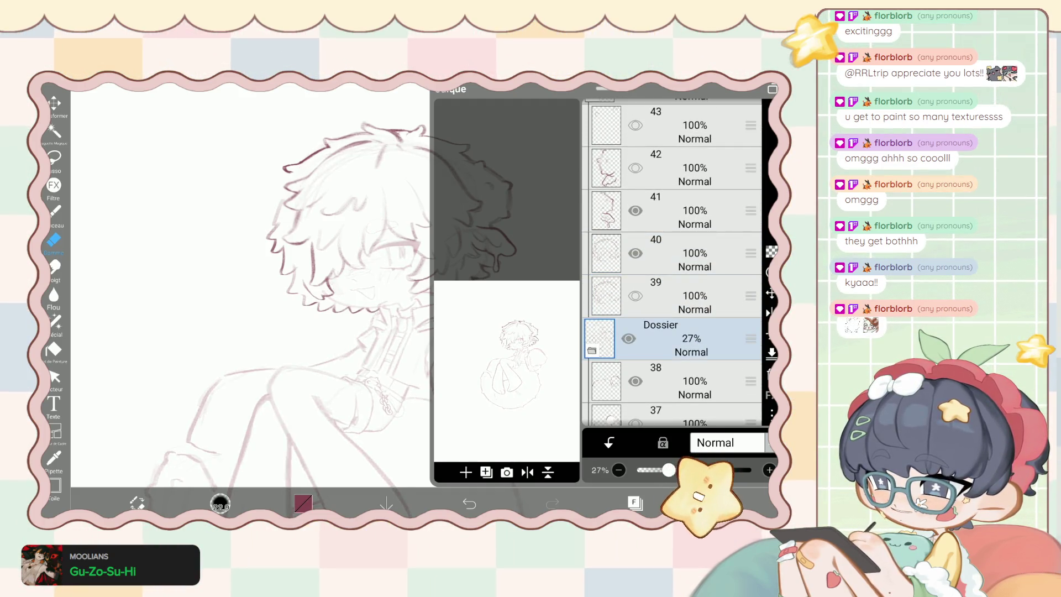
scroll(671, 262, up, 2)
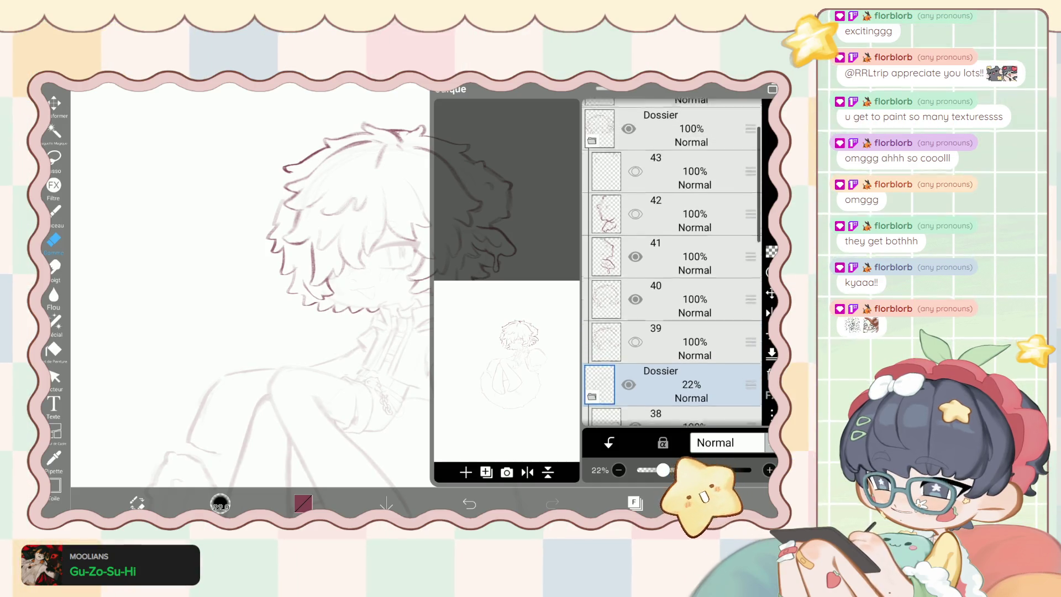
click(674, 328)
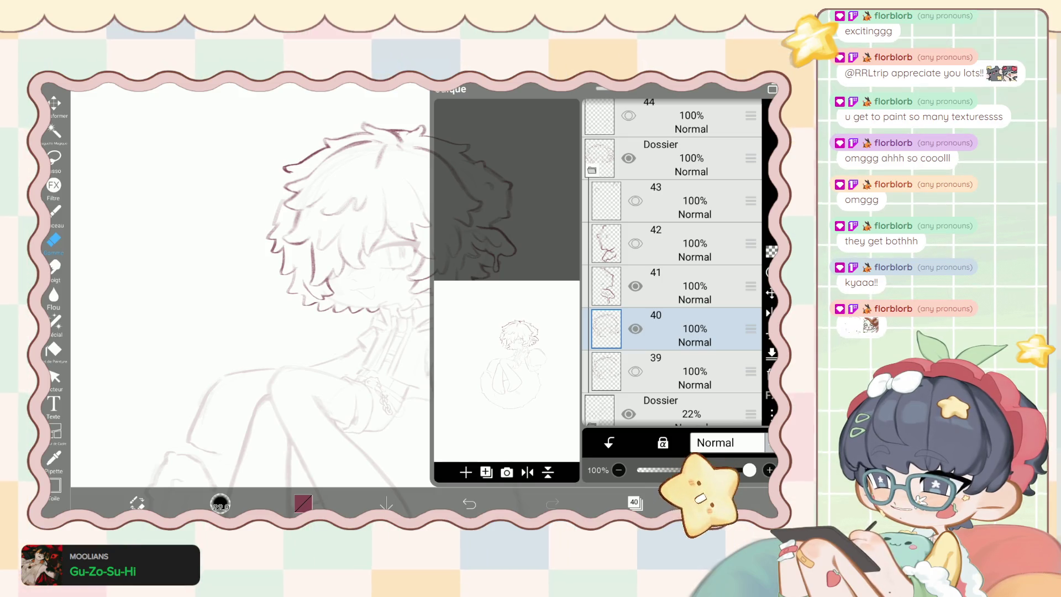
click(469, 503)
click(469, 503)
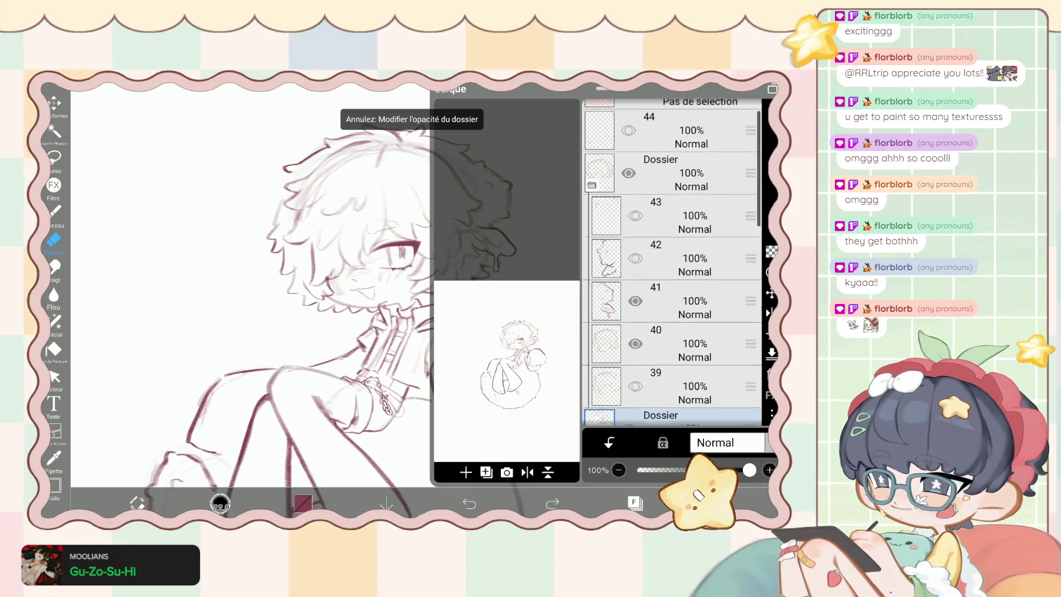
Briefly hide layer 39's head sketch, restore it, and return to the canvas.
scroll(672, 262, up, 2)
scroll(671, 263, down, 2)
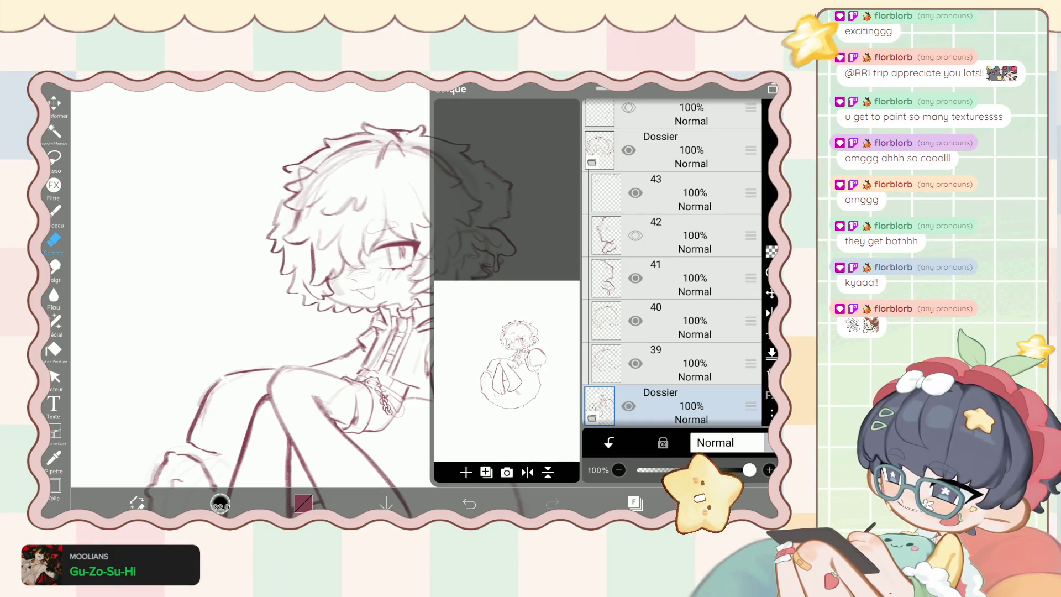
click(690, 363)
click(635, 363)
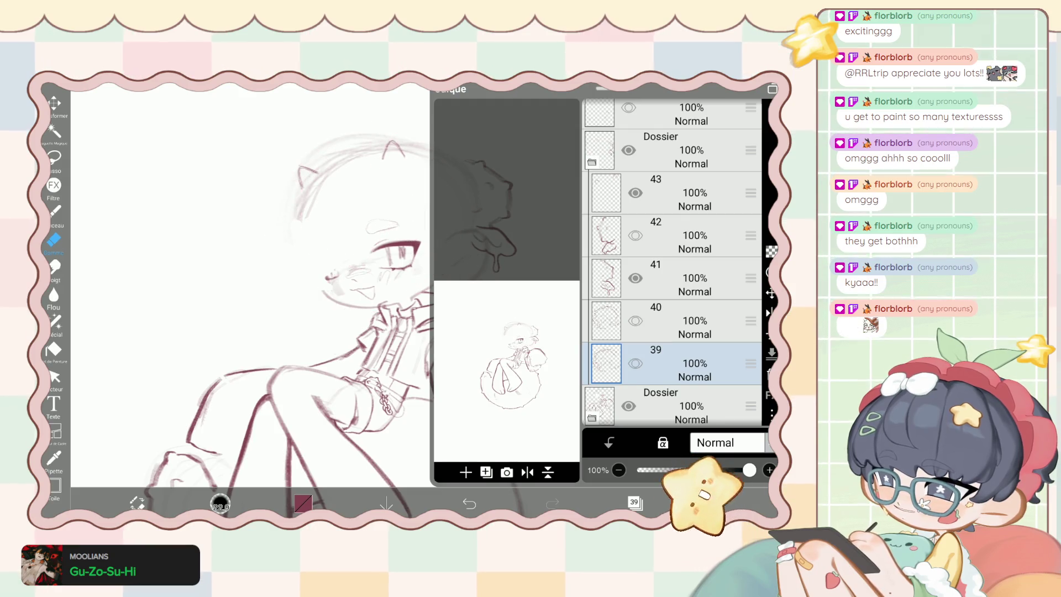
key(ctrl+z)
click(635, 502)
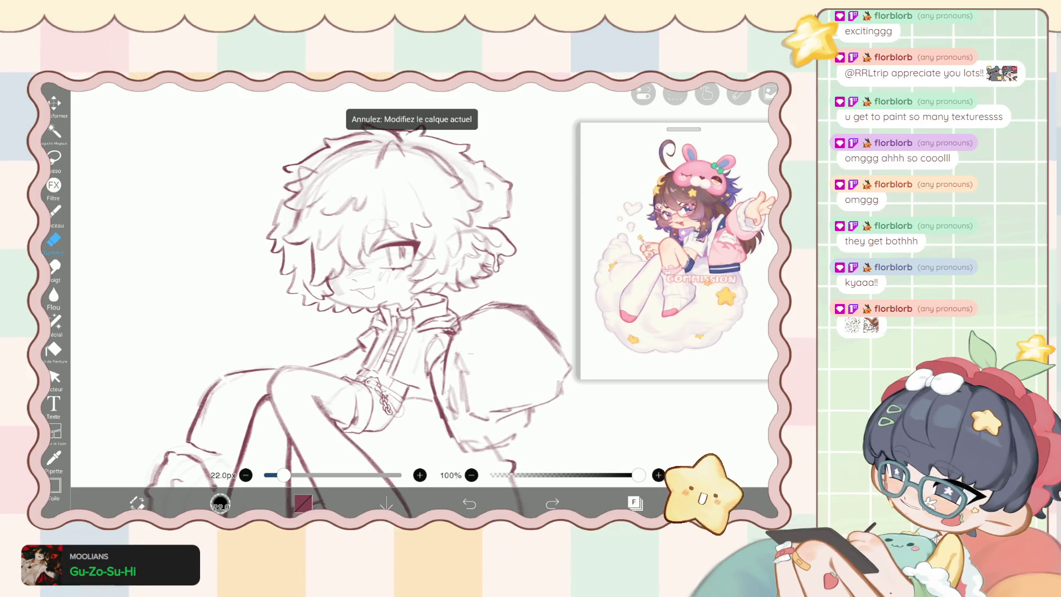
Undo the last visibility change and select layer 36 in the layers list.
click(635, 502)
scroll(671, 265, up, 3)
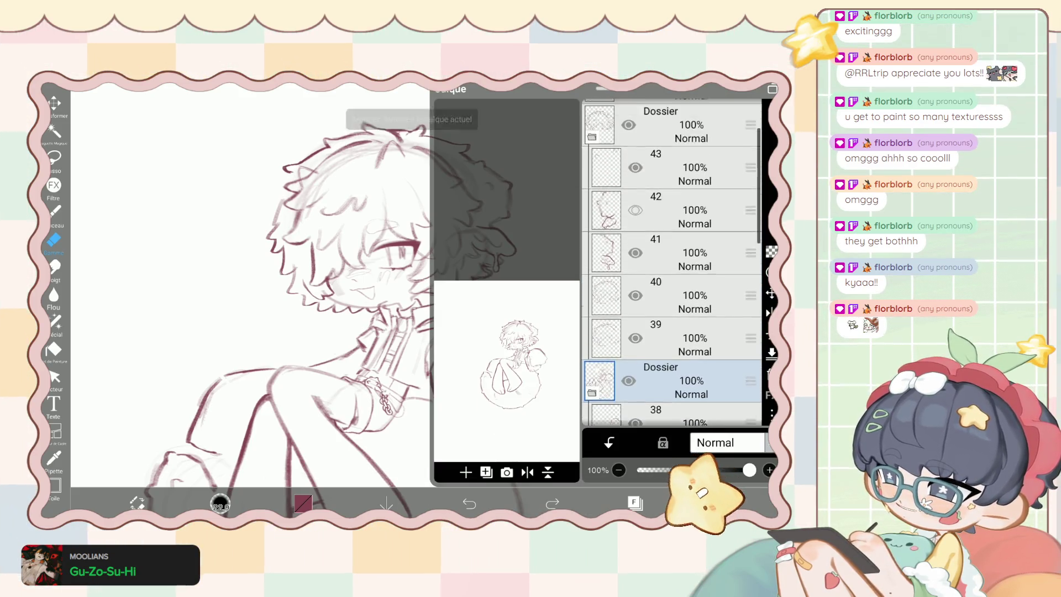
key(ctrl+z)
scroll(671, 265, down, 3)
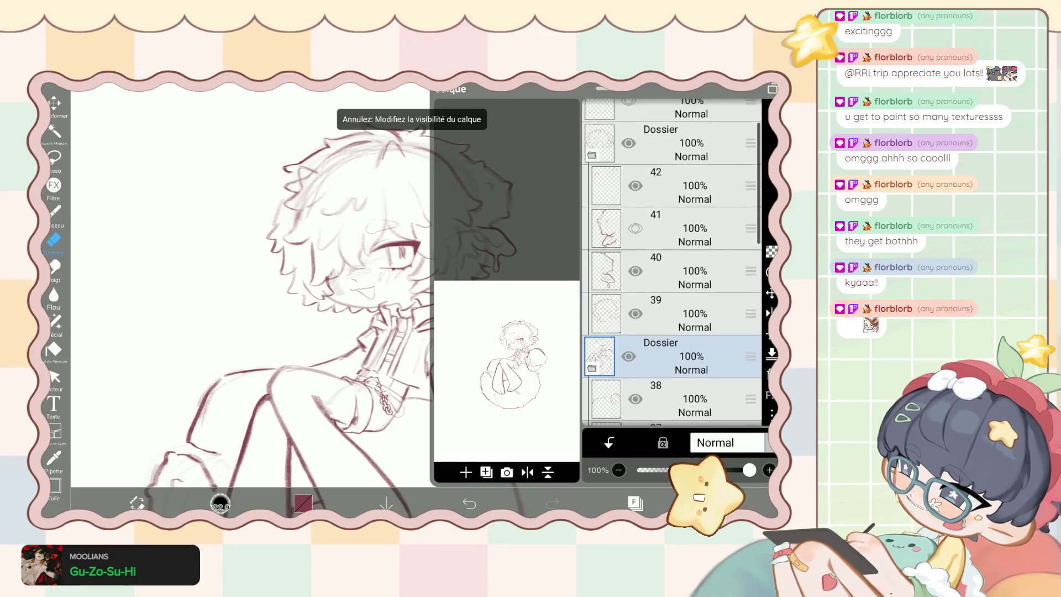
scroll(672, 265, down, 1)
click(691, 193)
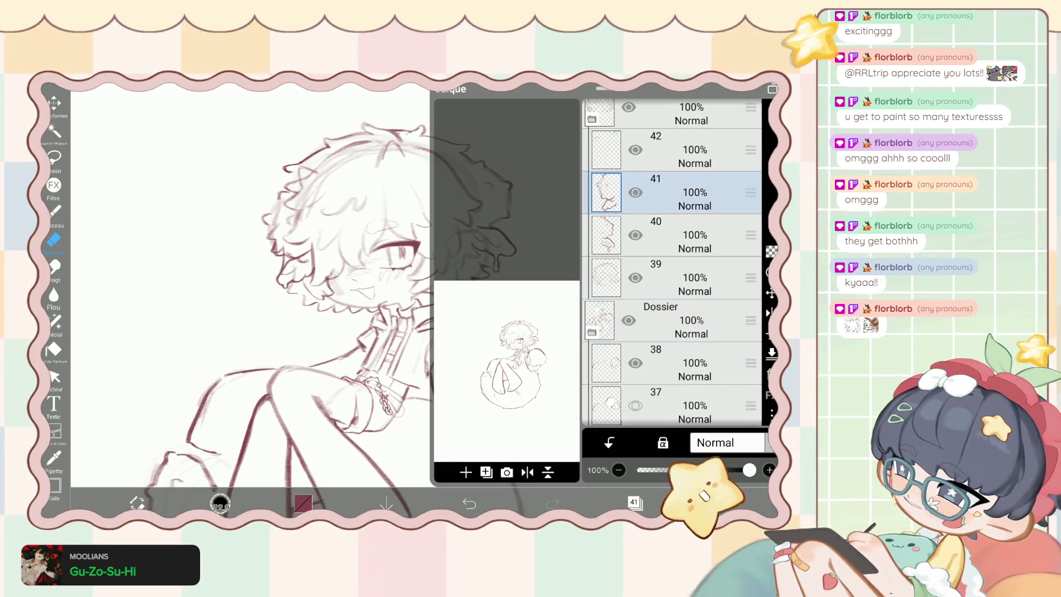
scroll(671, 263, down, 4)
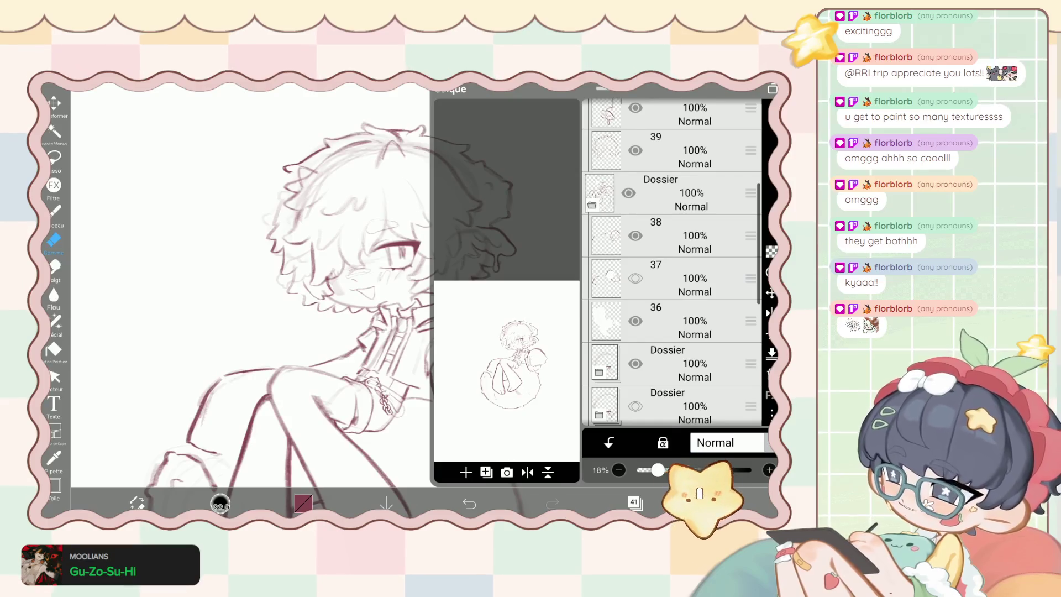
scroll(671, 262, down, 1)
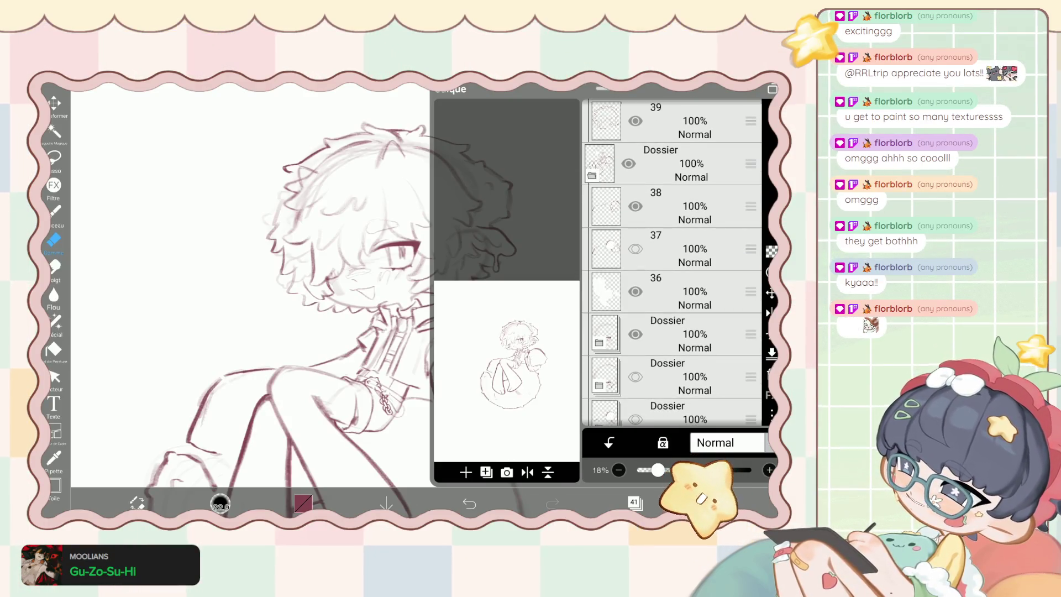
scroll(671, 262, down, 1)
scroll(671, 263, down, 1)
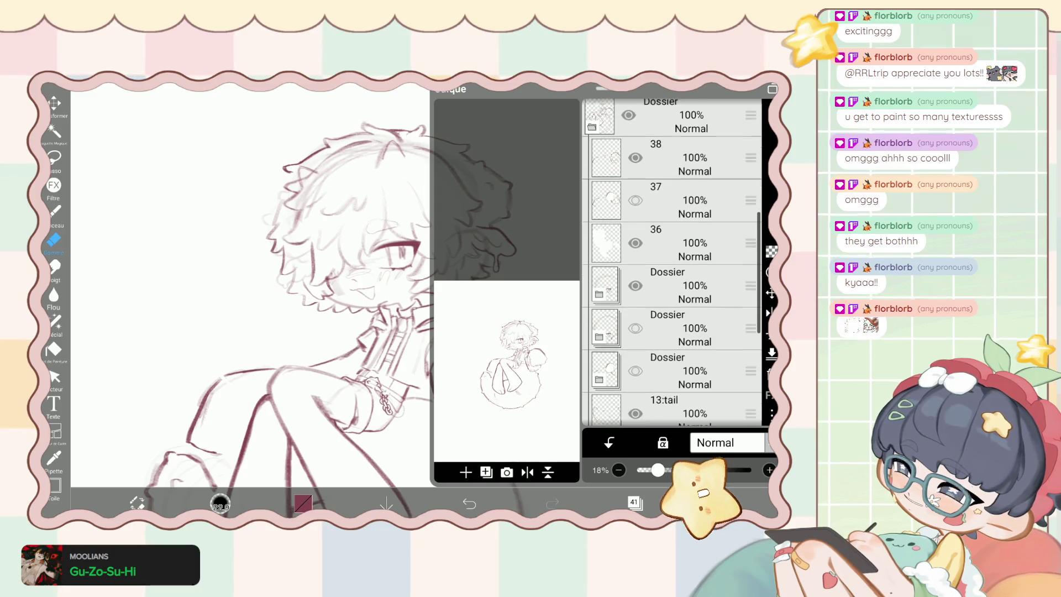
click(671, 243)
key(Escape)
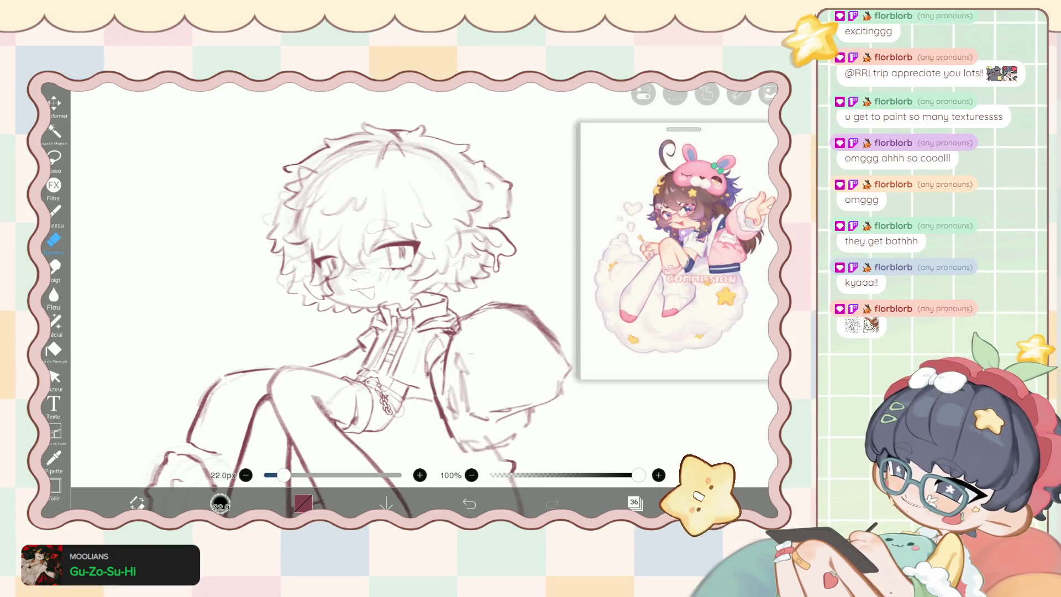
key(ctrl+z)
Move layer 36 above the Dossier folder and raise a sketch folder higher in the stack.
click(635, 503)
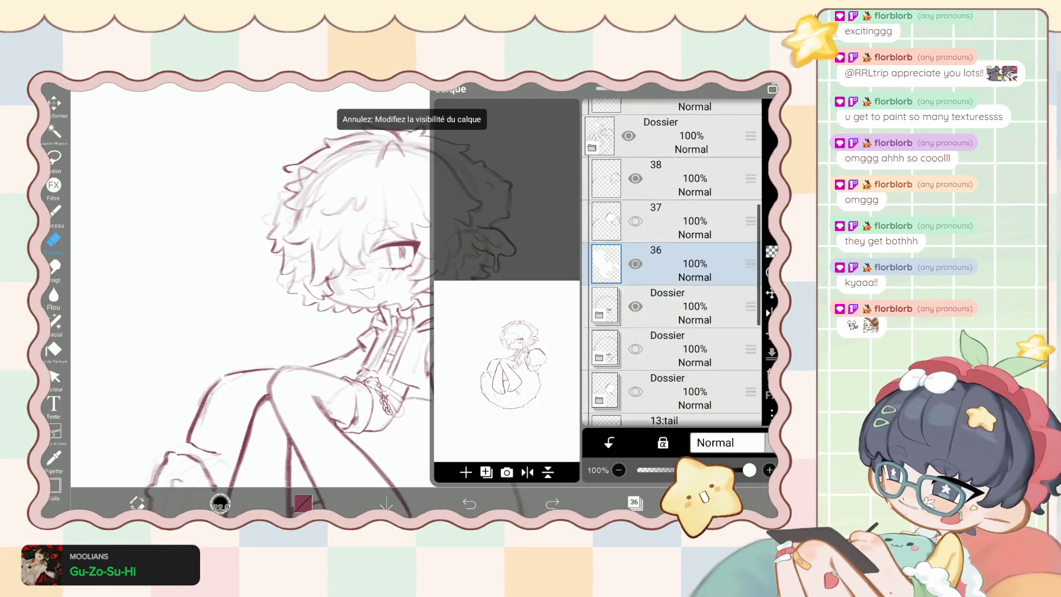
drag(750, 362, 750, 235)
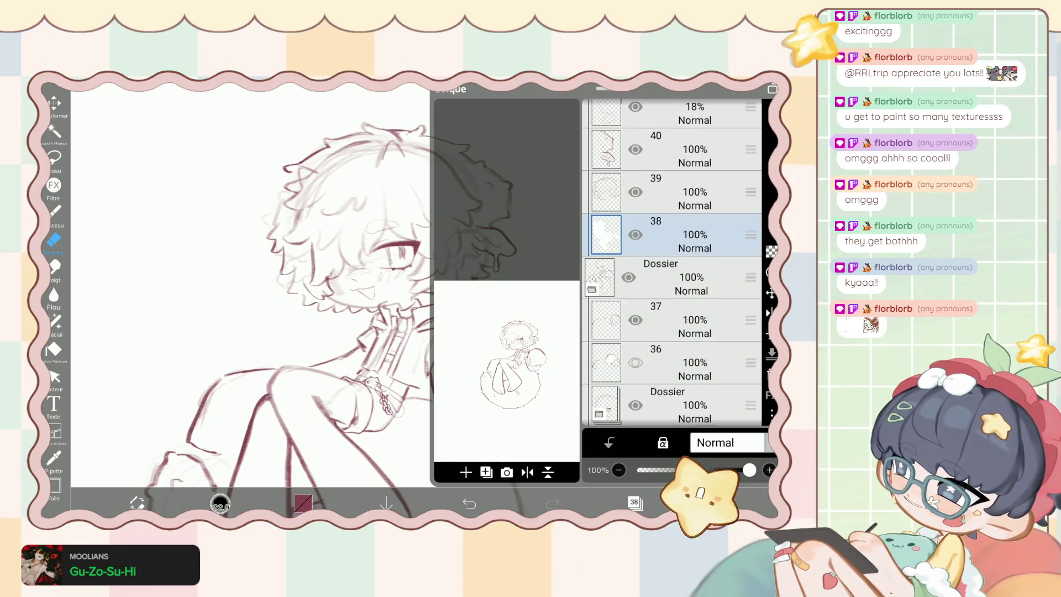
scroll(671, 262, down, 3)
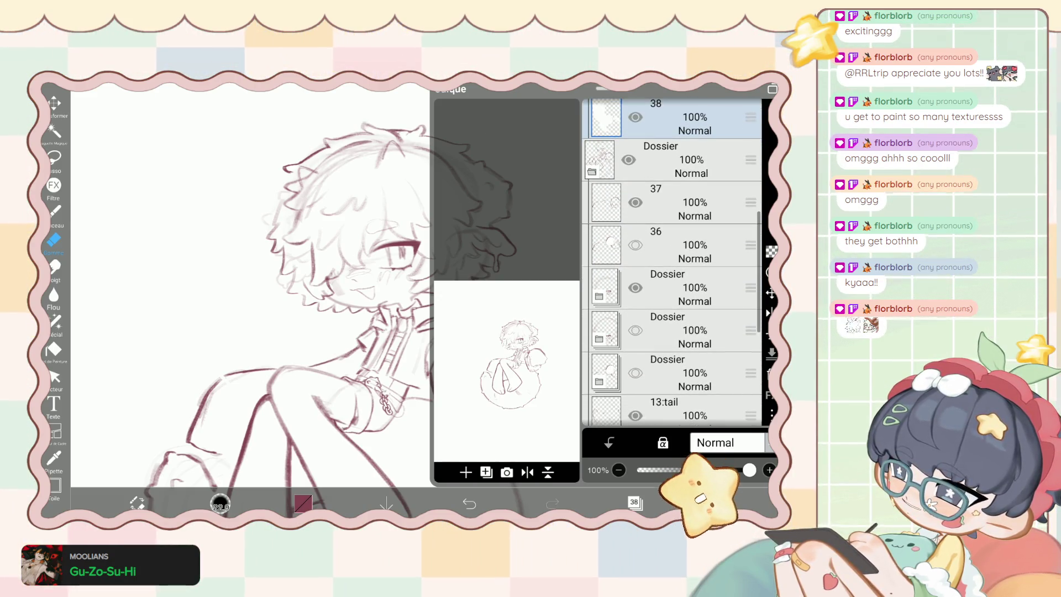
scroll(671, 263, down, 2)
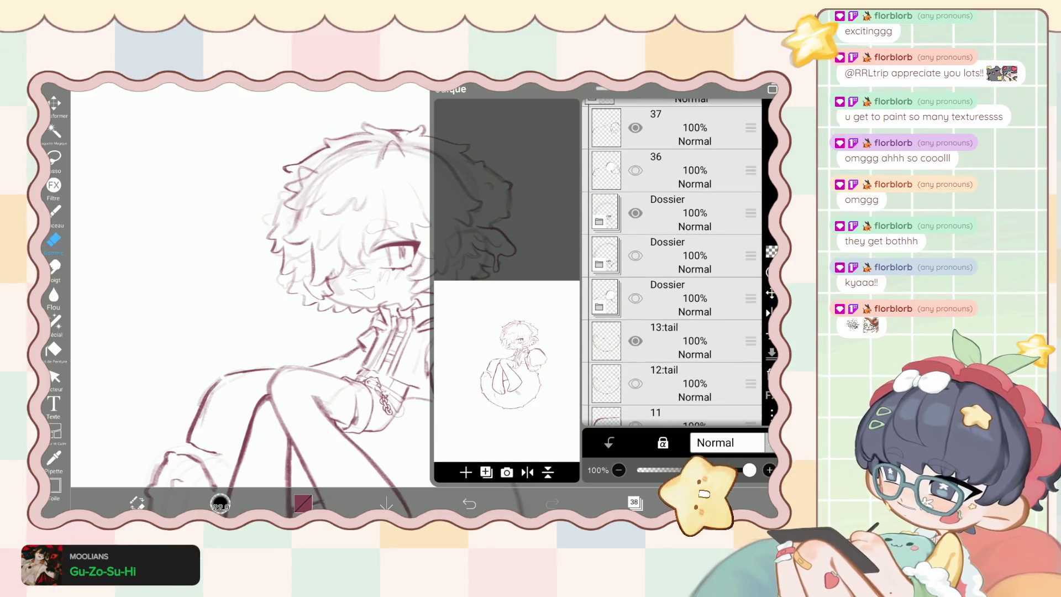
click(668, 255)
click(598, 274)
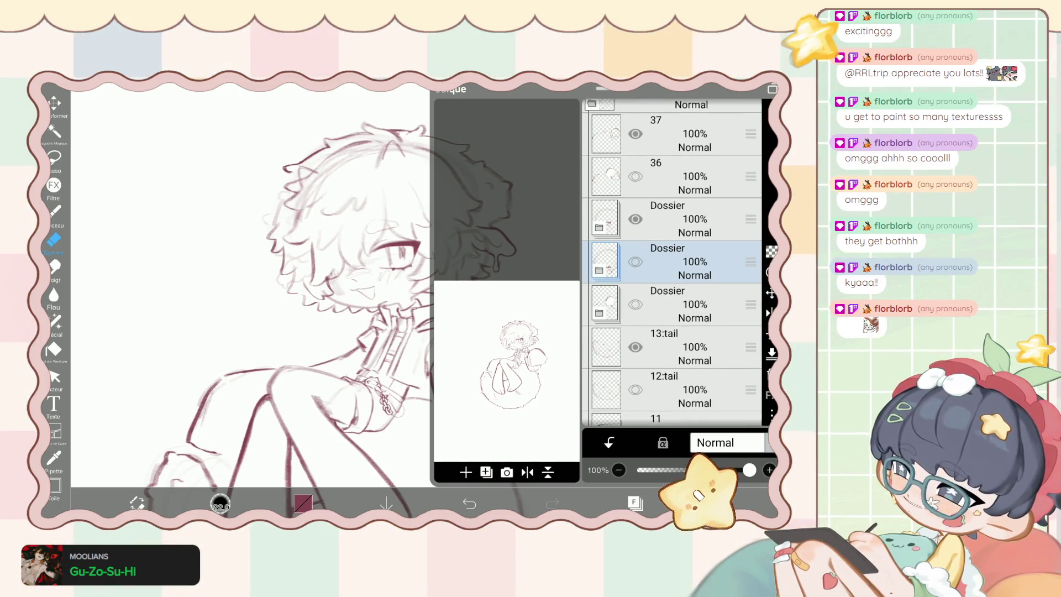
scroll(671, 263, down, 3)
mouse_move(750, 328)
mouse_down()
mouse_move(750, 182)
mouse_move(750, 403)
mouse_up()
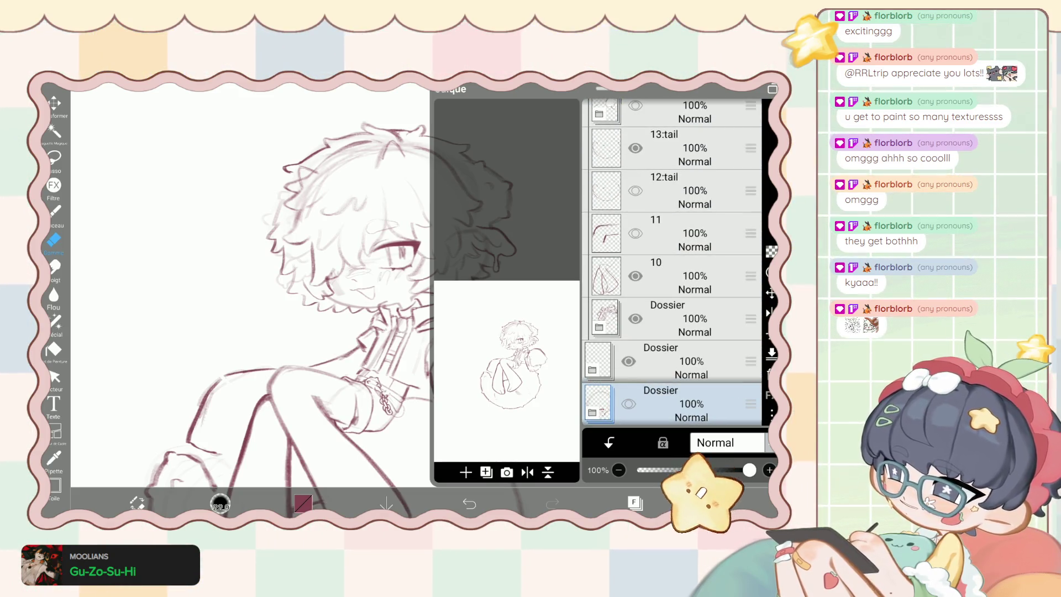
Toggle the last visibility change with undo and redo to compare the sketch.
scroll(671, 263, up, 5)
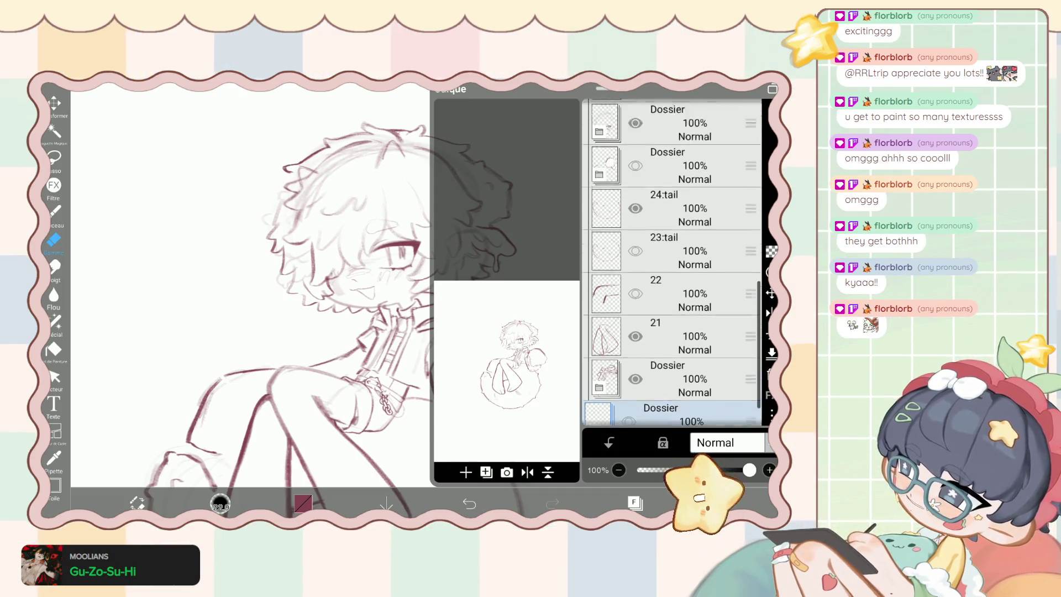
scroll(671, 263, down, 2)
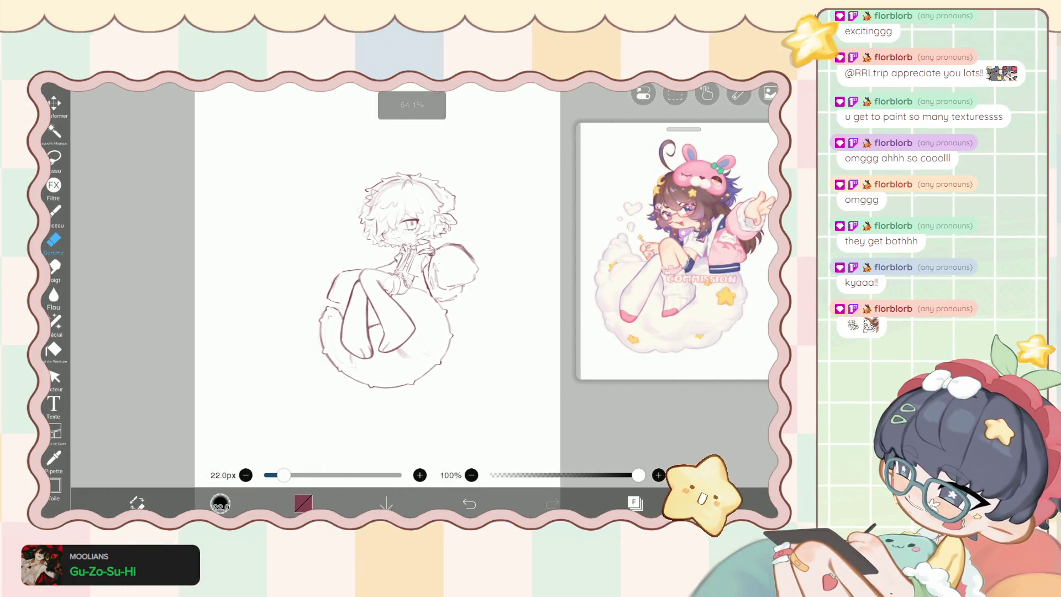
key(ctrl+z)
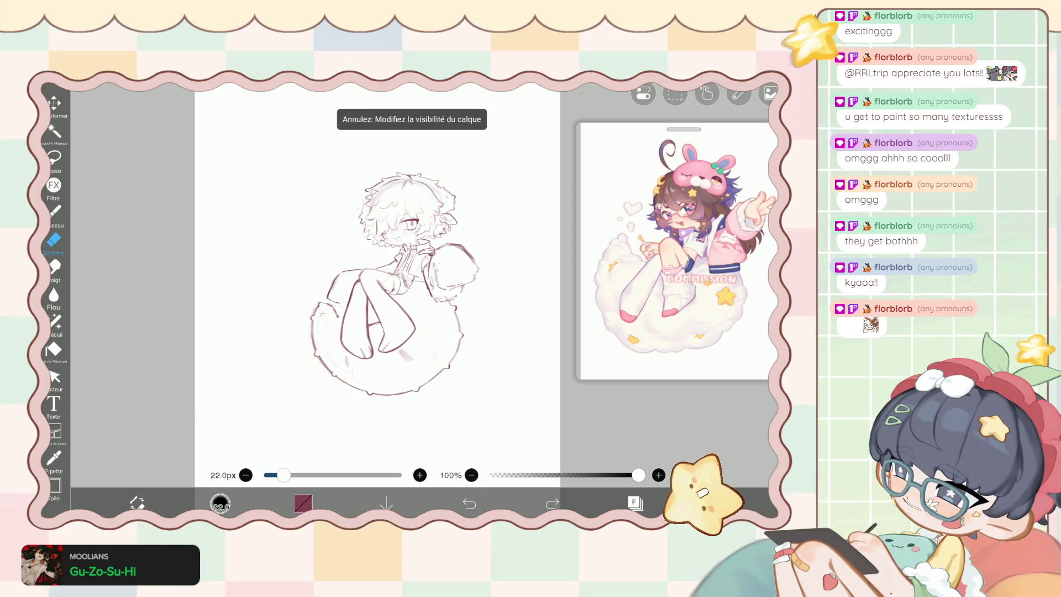
key(ctrl+y)
scroll(377, 276, down, 2)
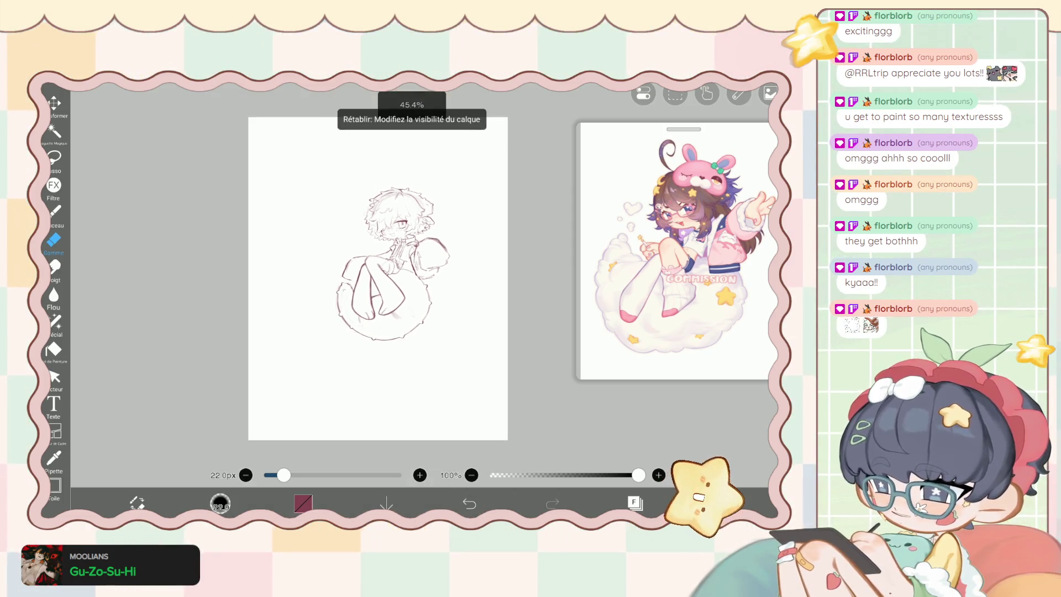
key(ctrl+z)
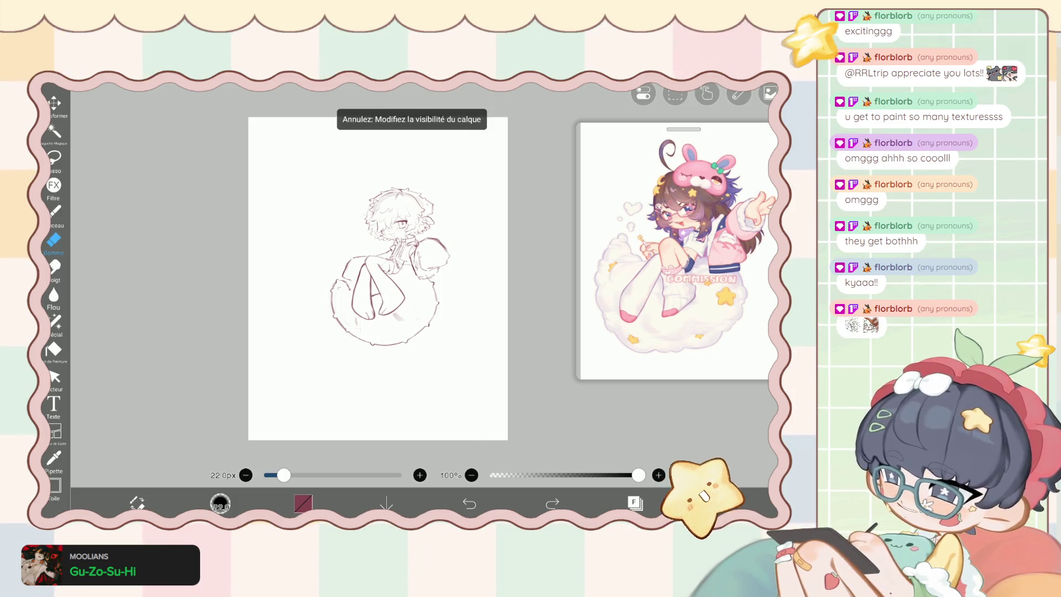
scroll(378, 276, up, 2)
key(ctrl+y)
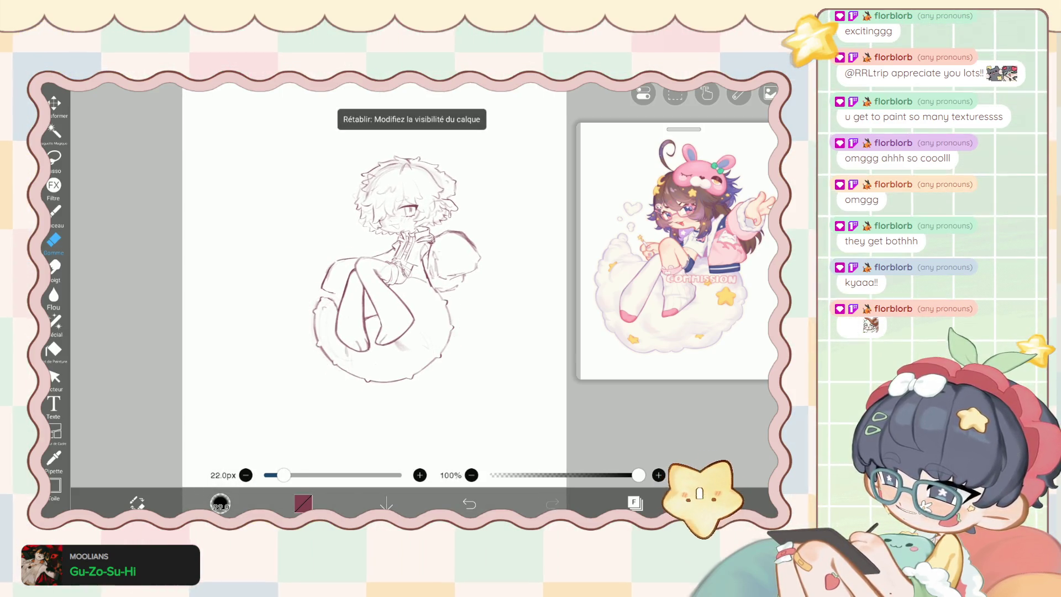
key(ctrl+z)
Add two canvas-copy layers, 44 and 45, and make layer 44 visible.
click(634, 502)
scroll(672, 262, up, 10)
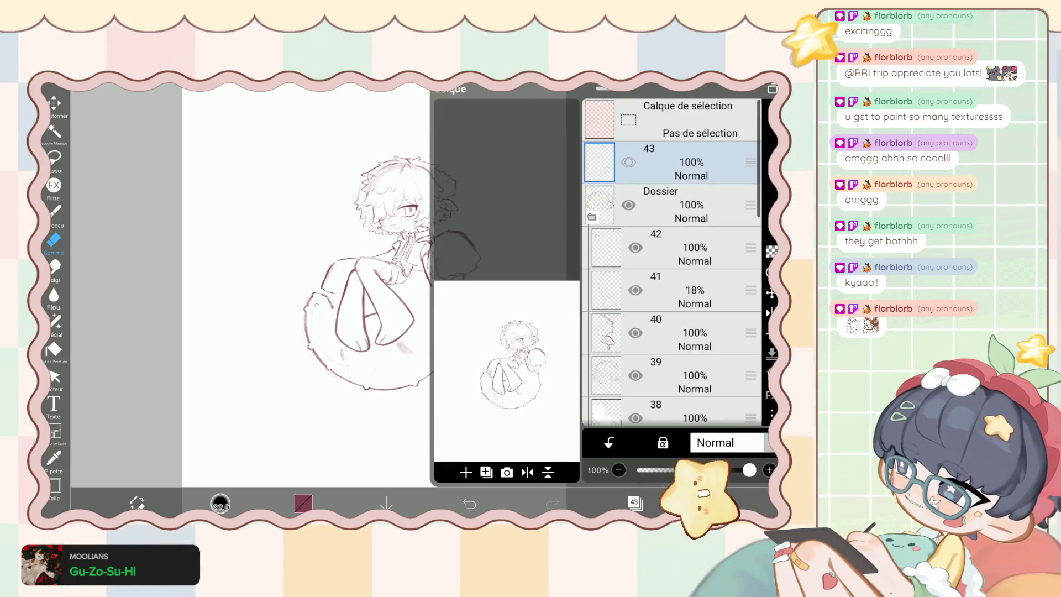
click(486, 472)
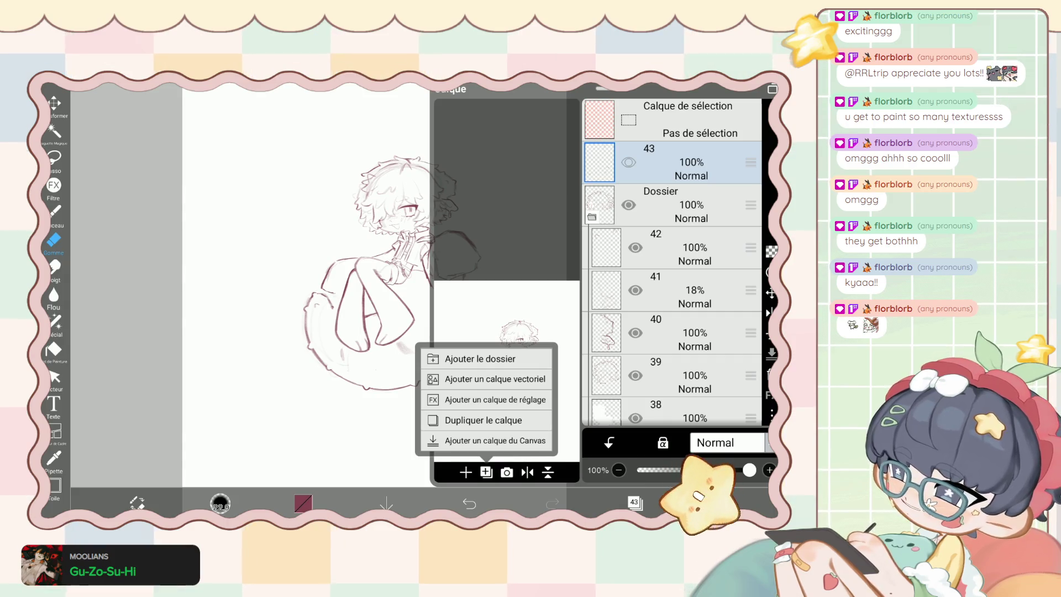
click(495, 440)
scroll(671, 262, down, 10)
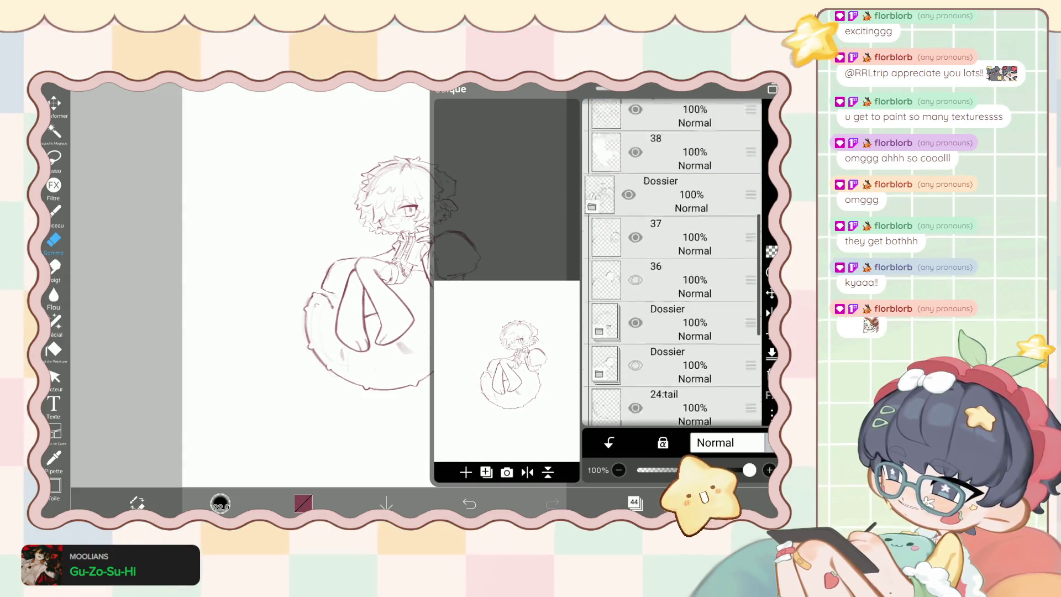
scroll(671, 262, up, 3)
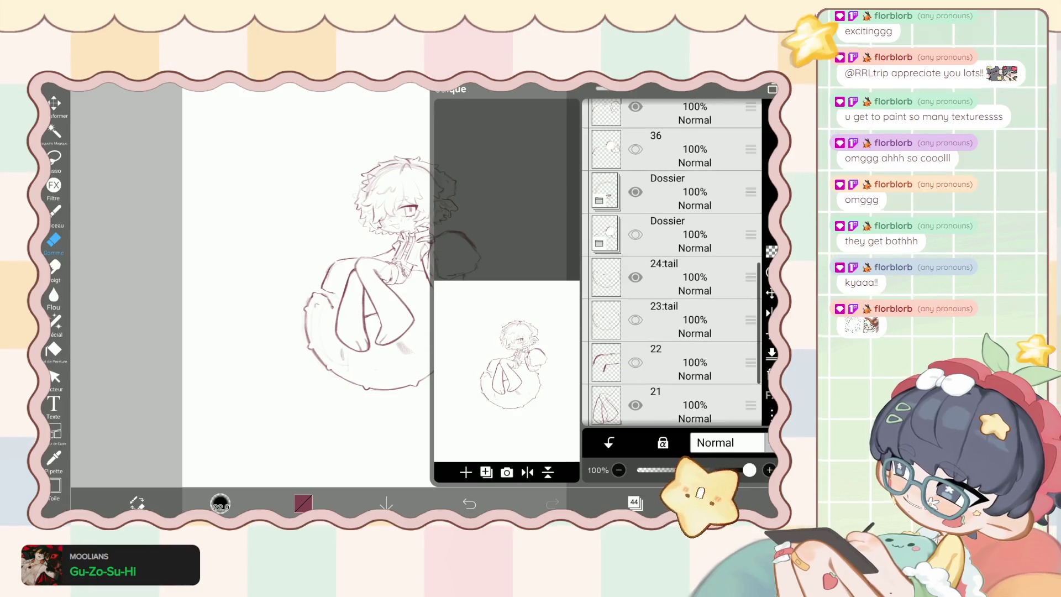
scroll(672, 262, up, 10)
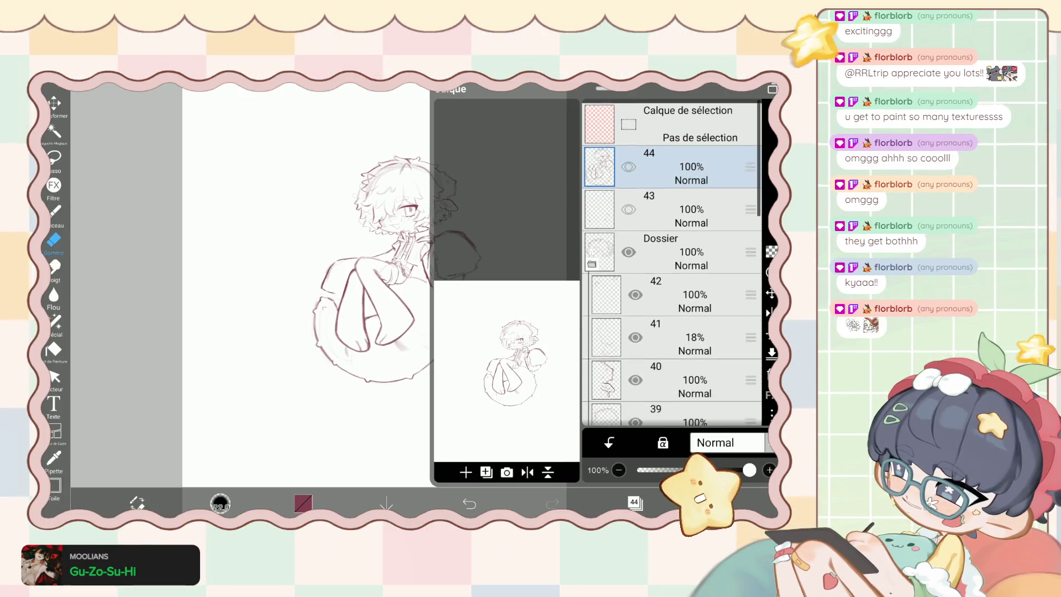
click(486, 472)
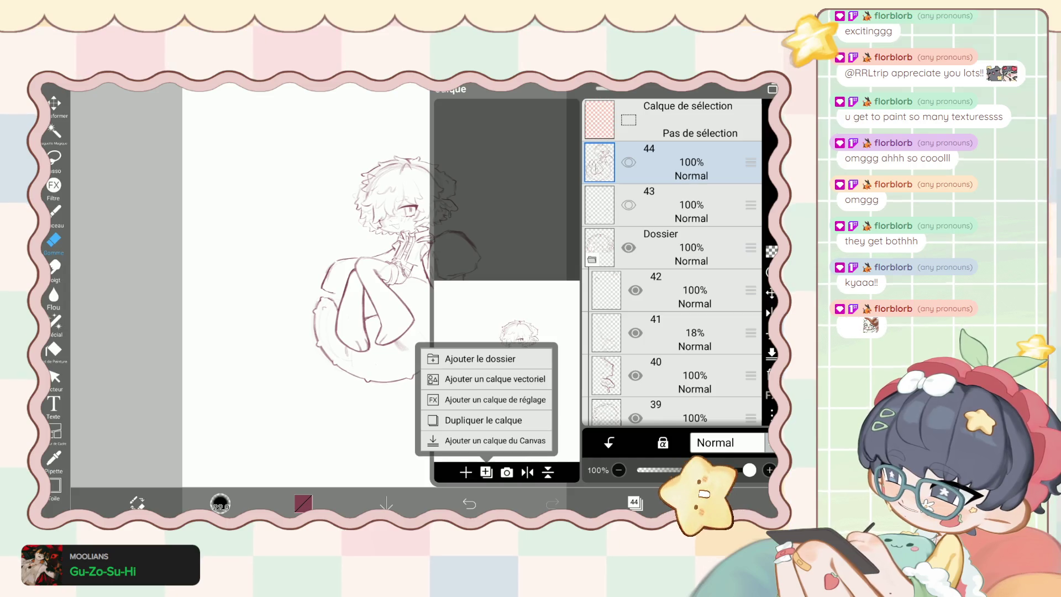
click(495, 441)
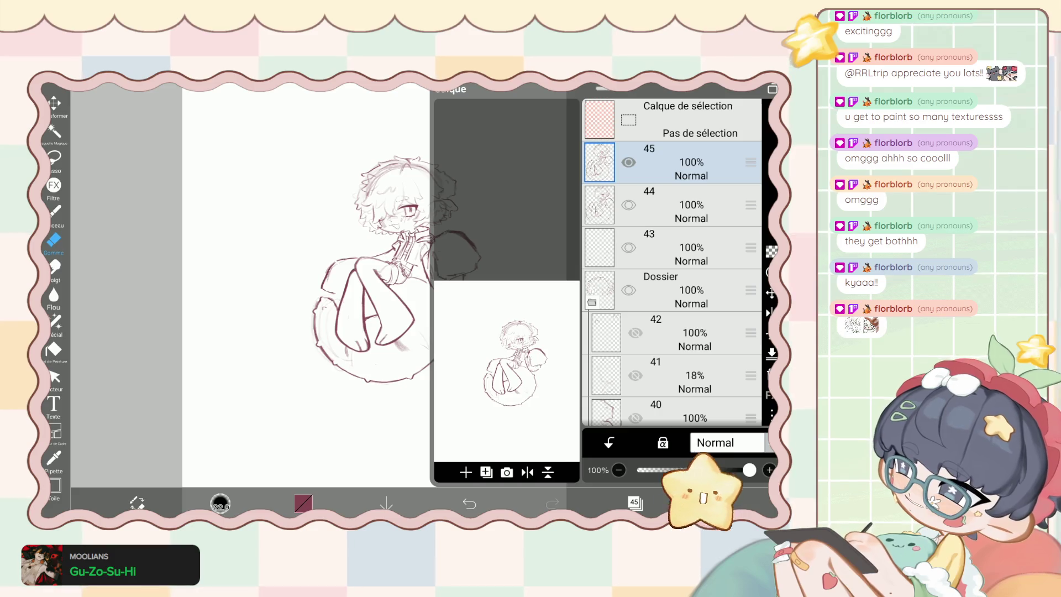
click(628, 204)
Group layers 45 and 44 into a new folder and begin transforming it.
click(486, 471)
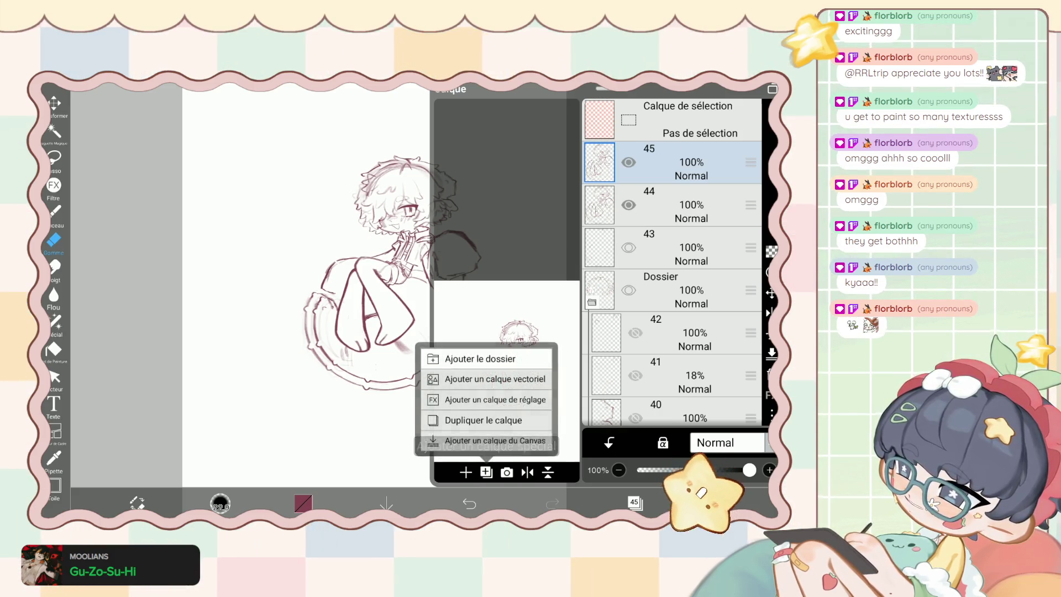
click(486, 355)
click(54, 103)
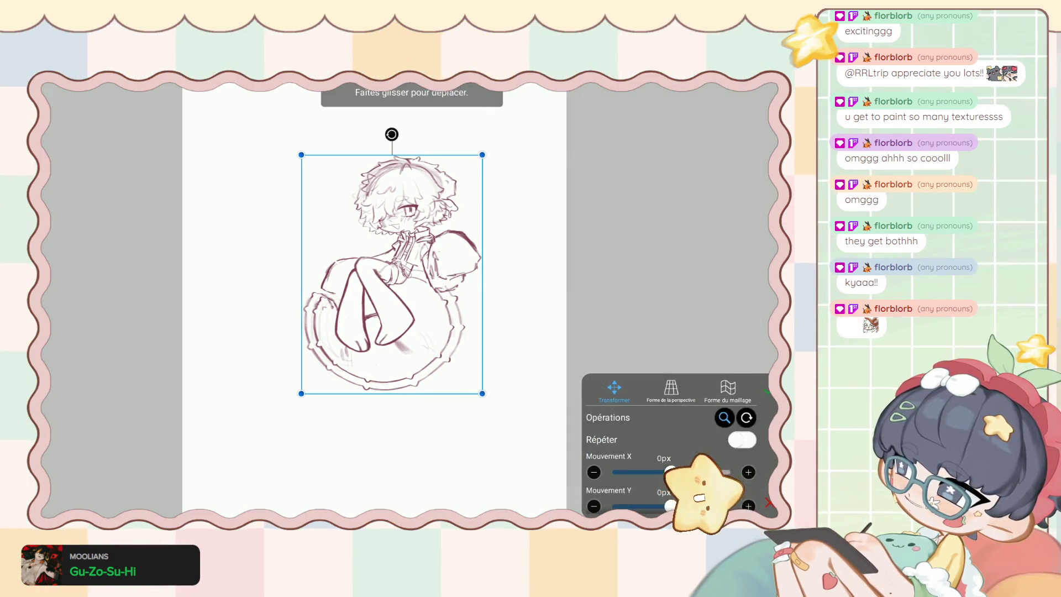
Try shifting the grouped sketch copy left off the page, then cancel the move.
click(670, 389)
scroll(353, 292, down, 2)
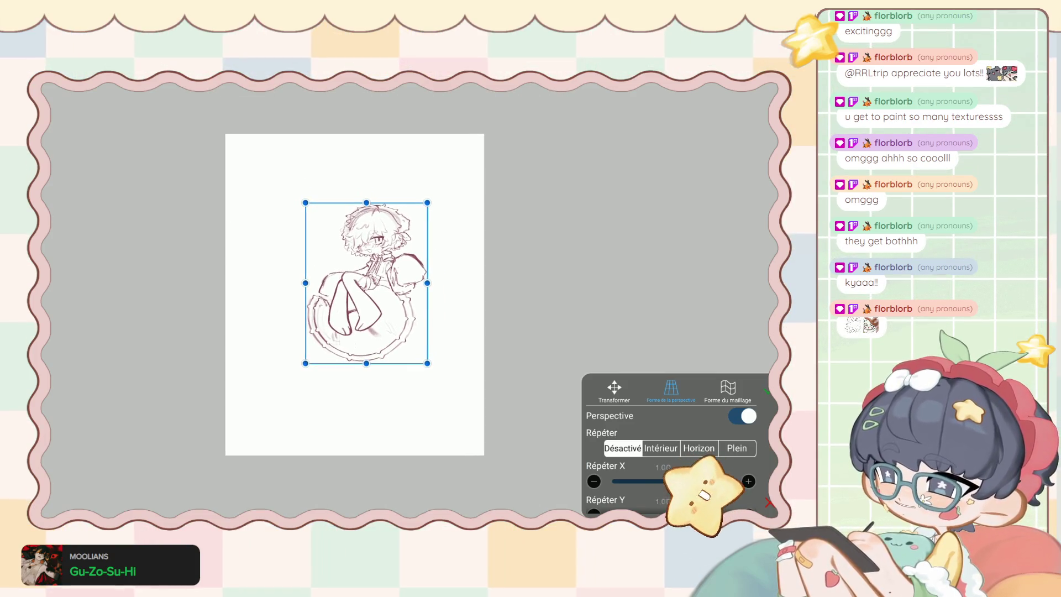
scroll(362, 297, up, 3)
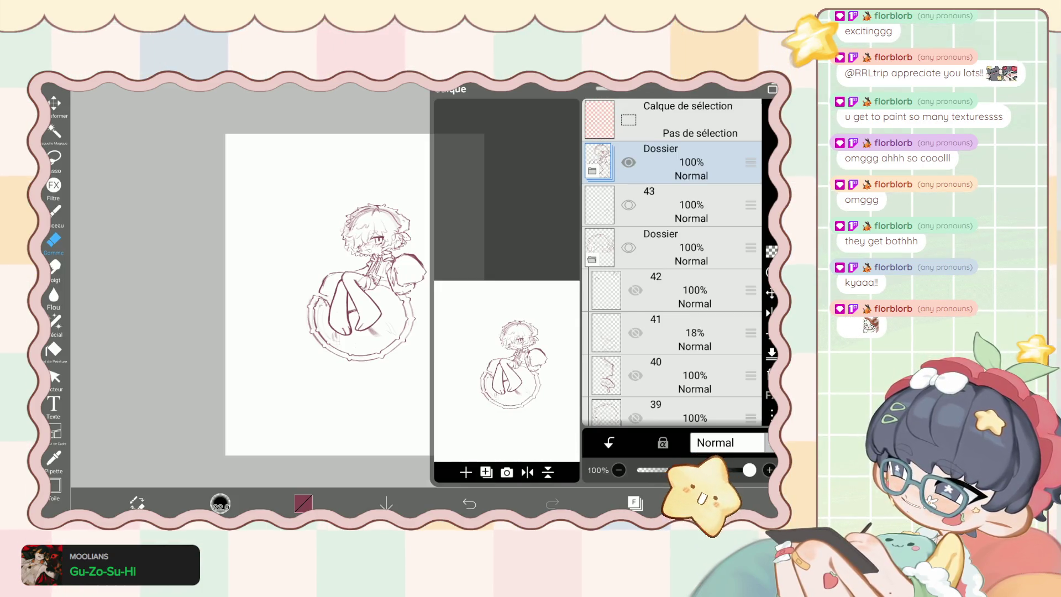
click(591, 170)
click(54, 103)
drag(364, 272, 233, 315)
click(769, 503)
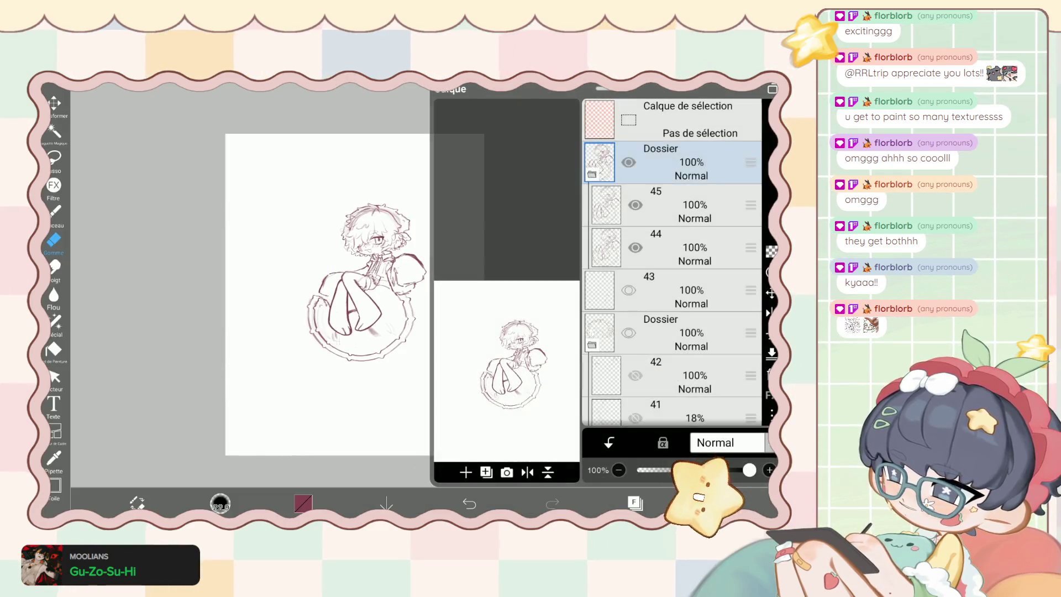
Scale the grouped sketch copy up to about 184%, then bring up Save Photo.
scroll(673, 266, down, 3)
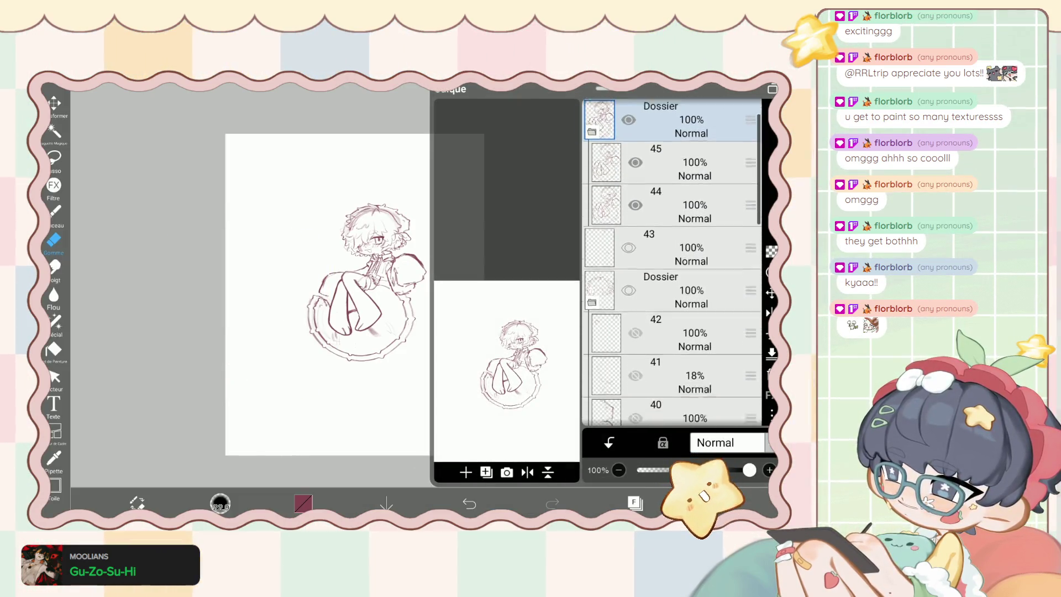
scroll(672, 266, down, 5)
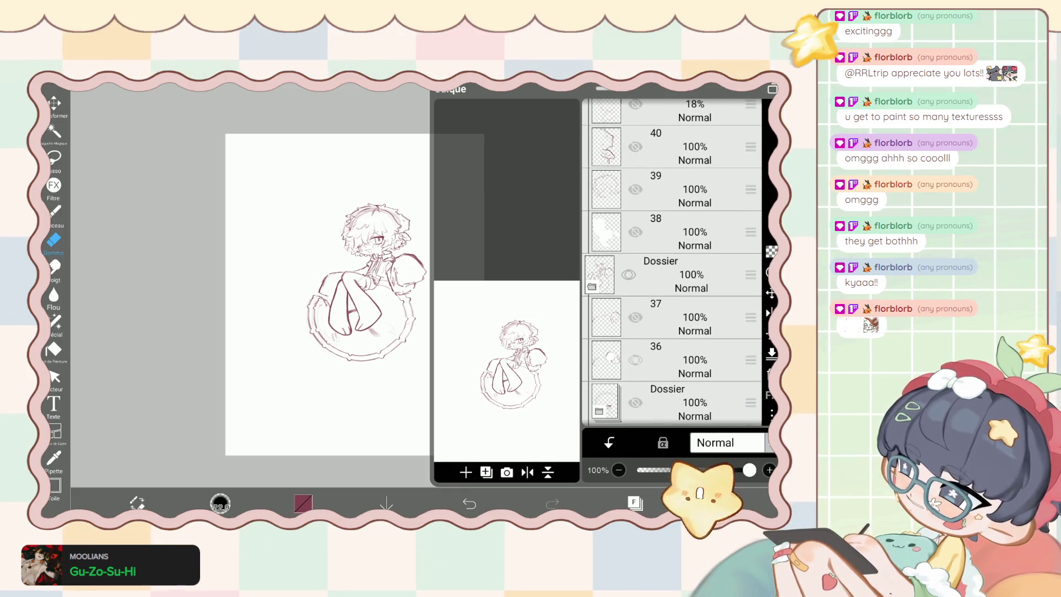
scroll(673, 265, up, 5)
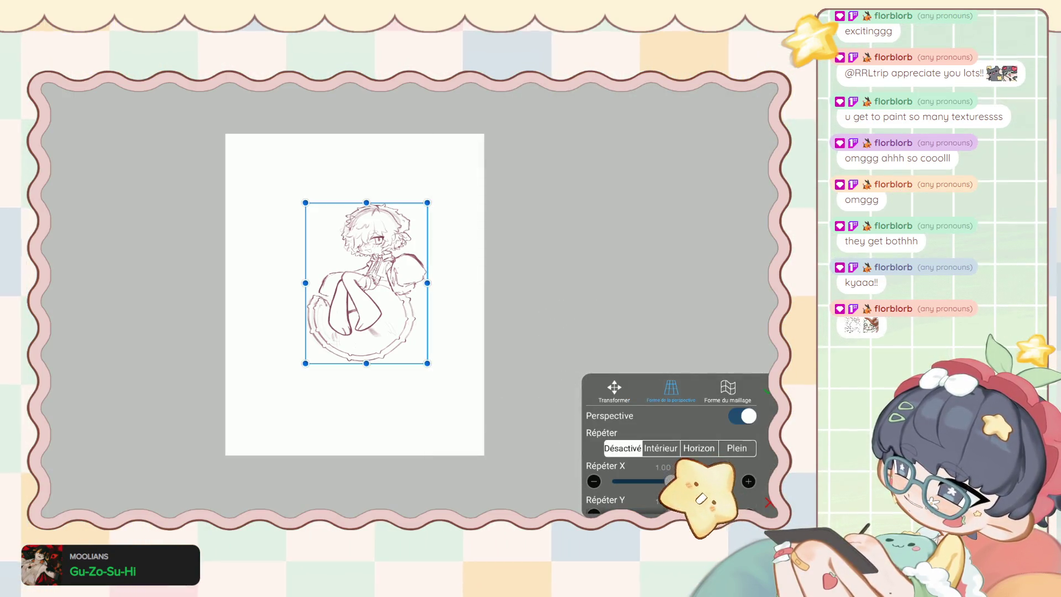
scroll(668, 442, down, 5)
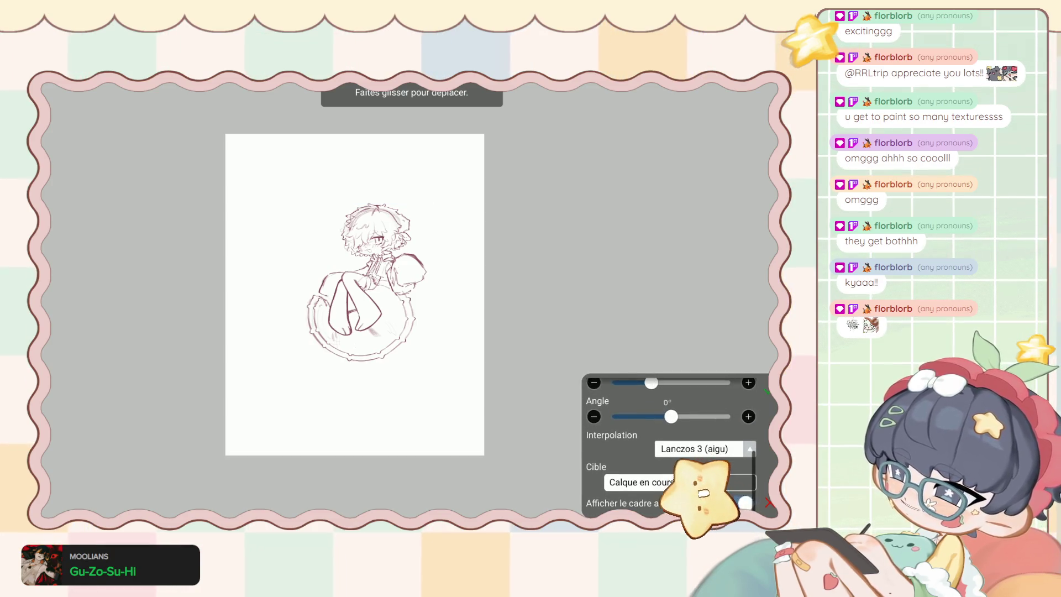
drag(651, 382, 684, 382)
click(767, 391)
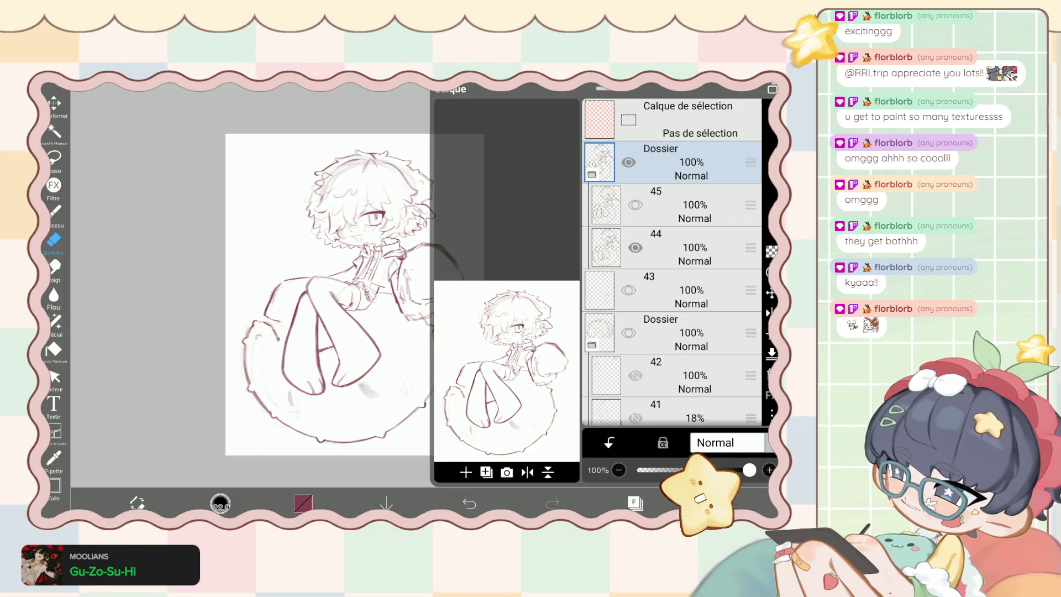
click(713, 502)
click(687, 435)
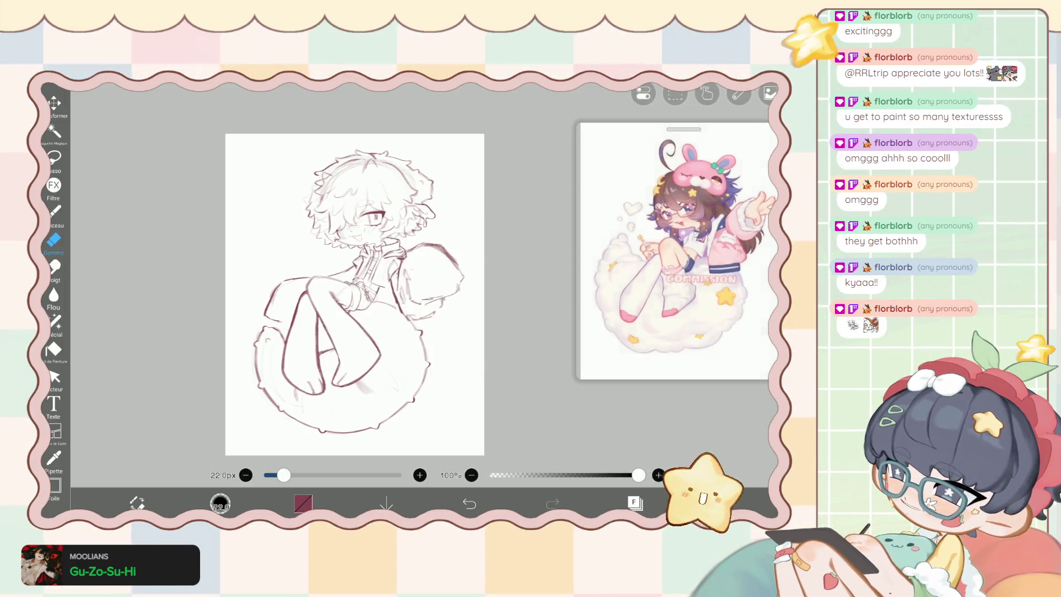
Step back and forth through undo history until layer 44 is gone, leaving empty layer 43 on top.
click(469, 503)
click(469, 502)
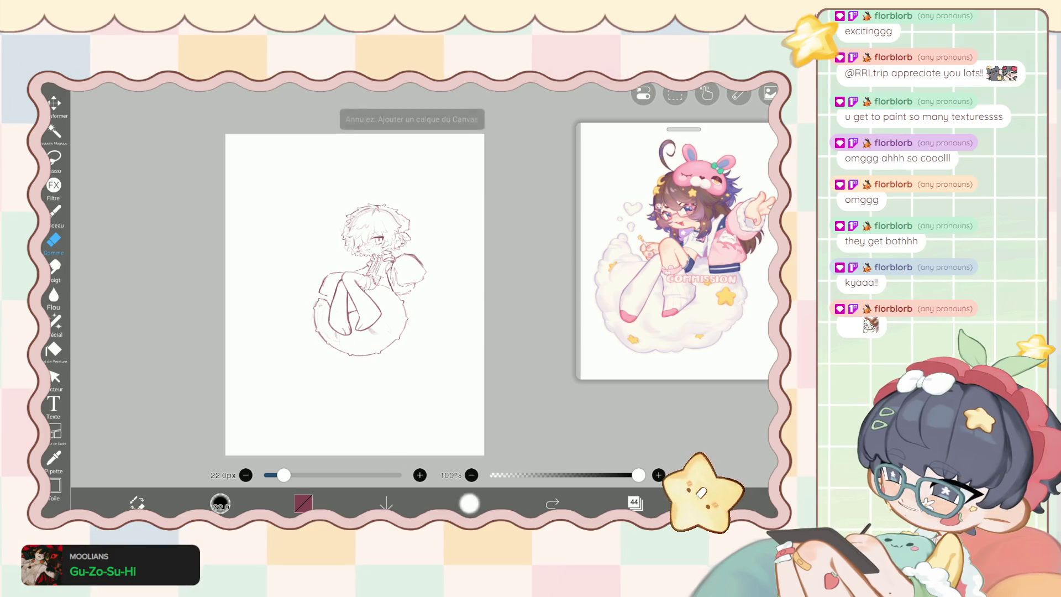
click(469, 503)
click(635, 503)
click(469, 503)
click(469, 503)
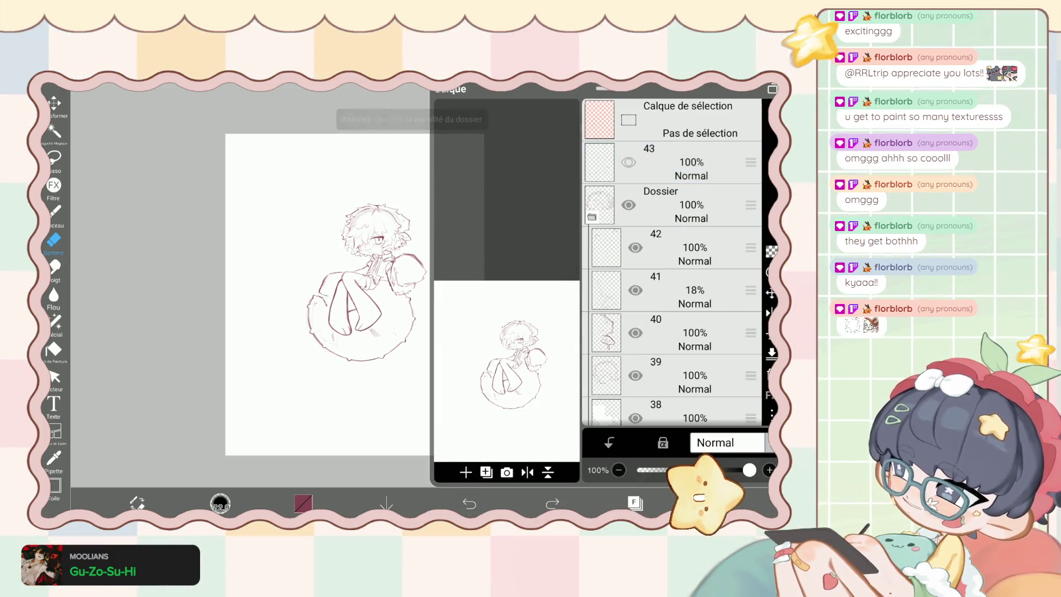
click(469, 503)
click(552, 503)
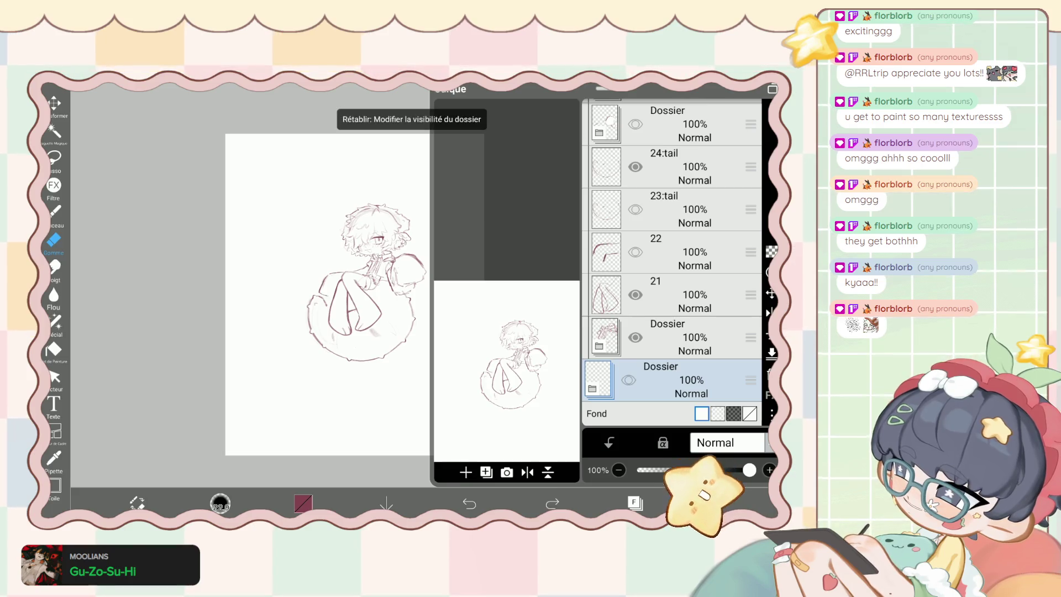
click(551, 502)
click(552, 503)
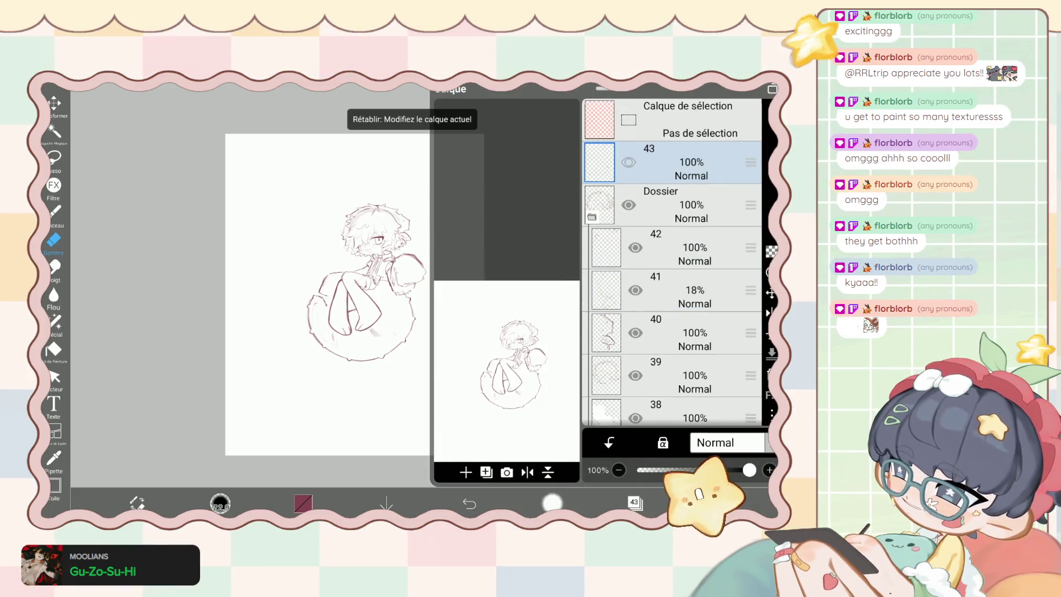
click(469, 503)
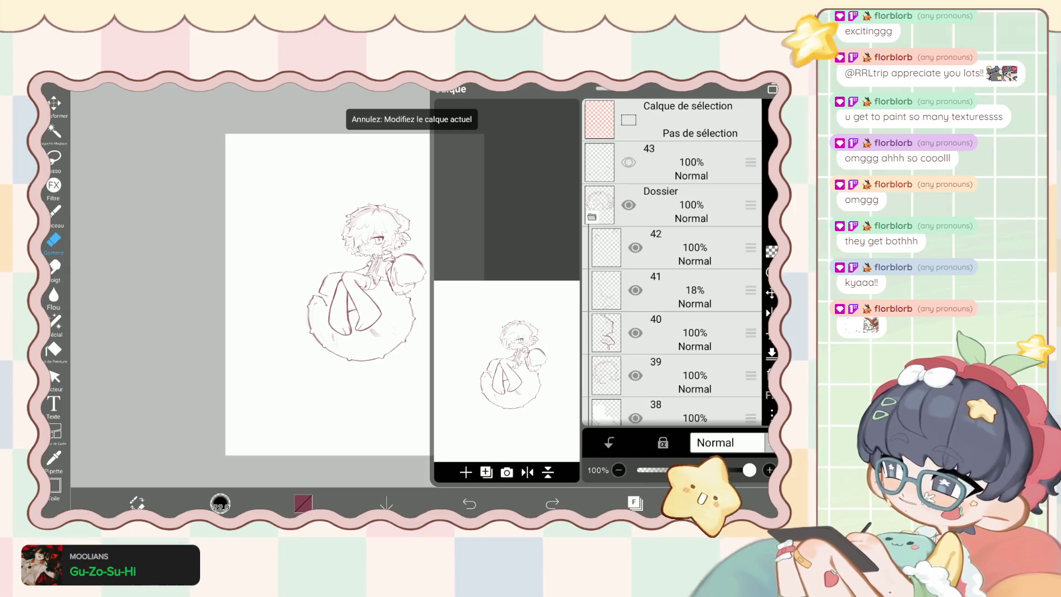
click(634, 503)
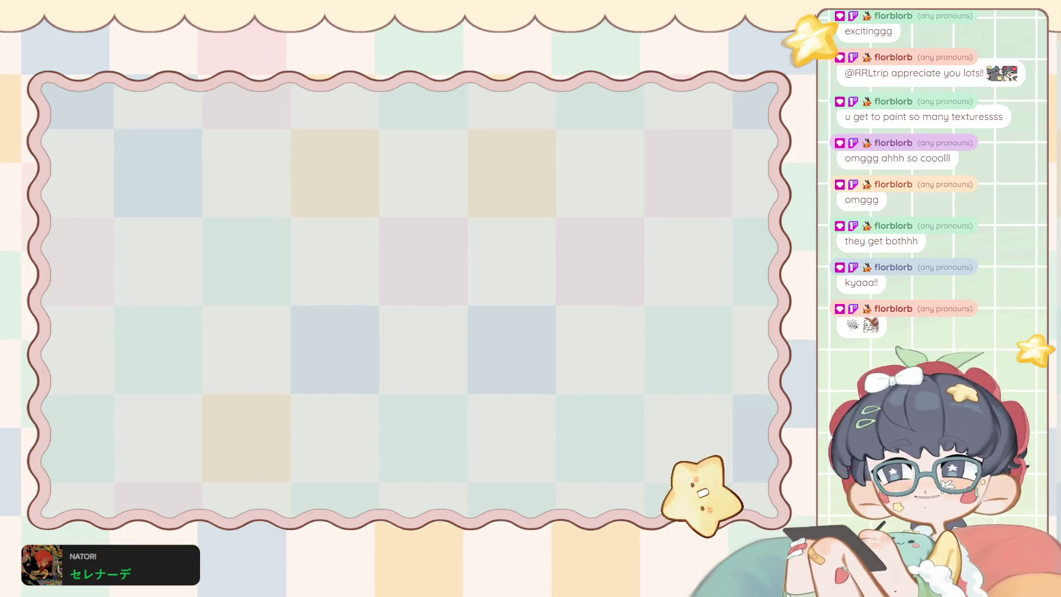
scroll(372, 299, up, 3)
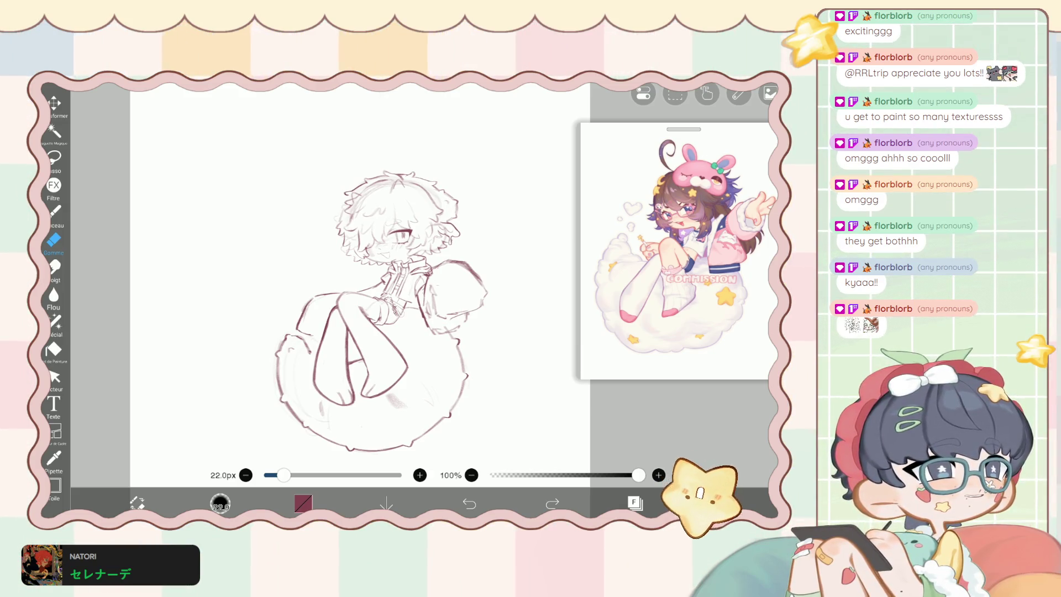
Make layer 40 the active layer in the Layers list.
scroll(380, 306, up, 3)
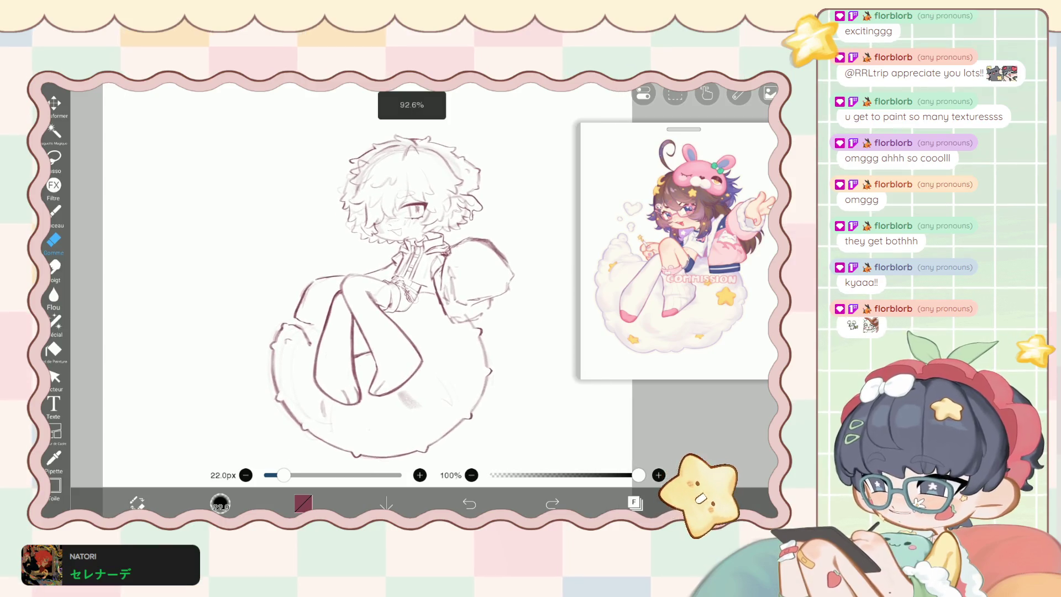
click(635, 502)
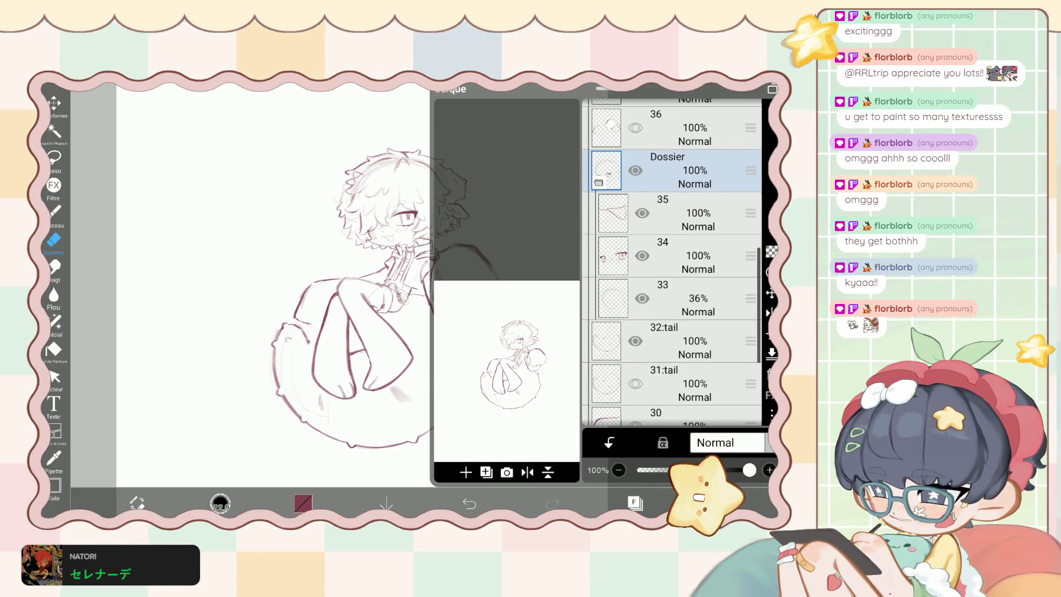
scroll(671, 262, down, 2)
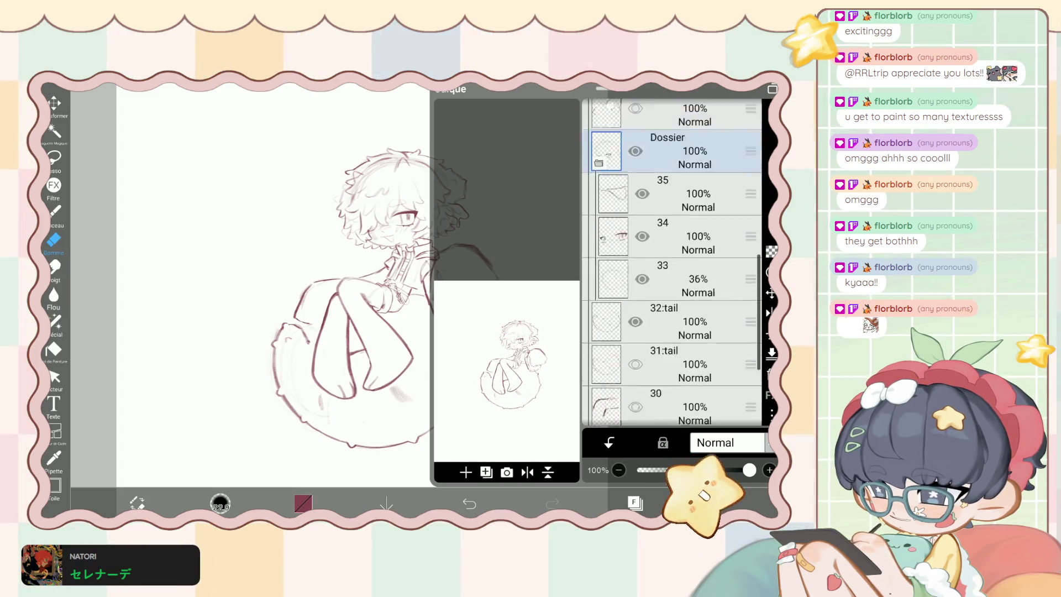
scroll(671, 262, up, 6)
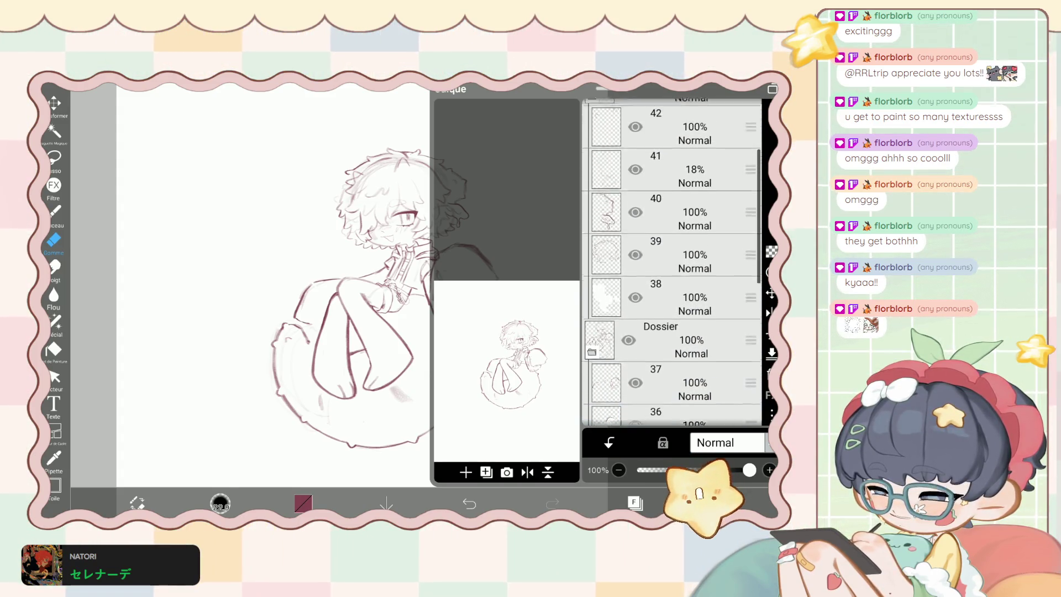
scroll(671, 263, up, 3)
click(671, 308)
drag(601, 89, 612, 288)
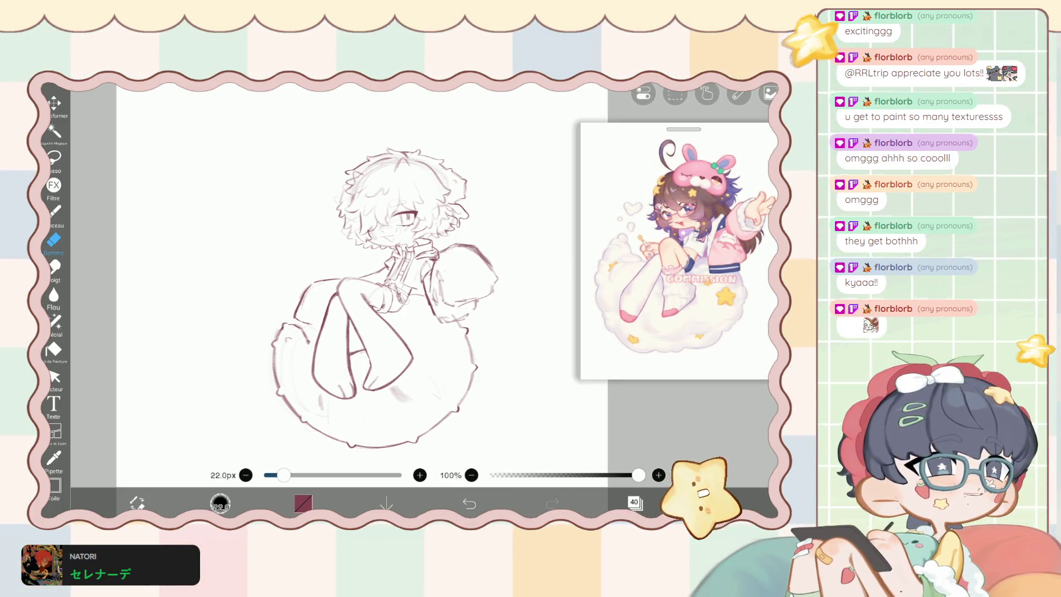
Switch to the Pinceau brush at 5.4px, 62% opacity and make layer 42 active.
scroll(387, 249, up, 10)
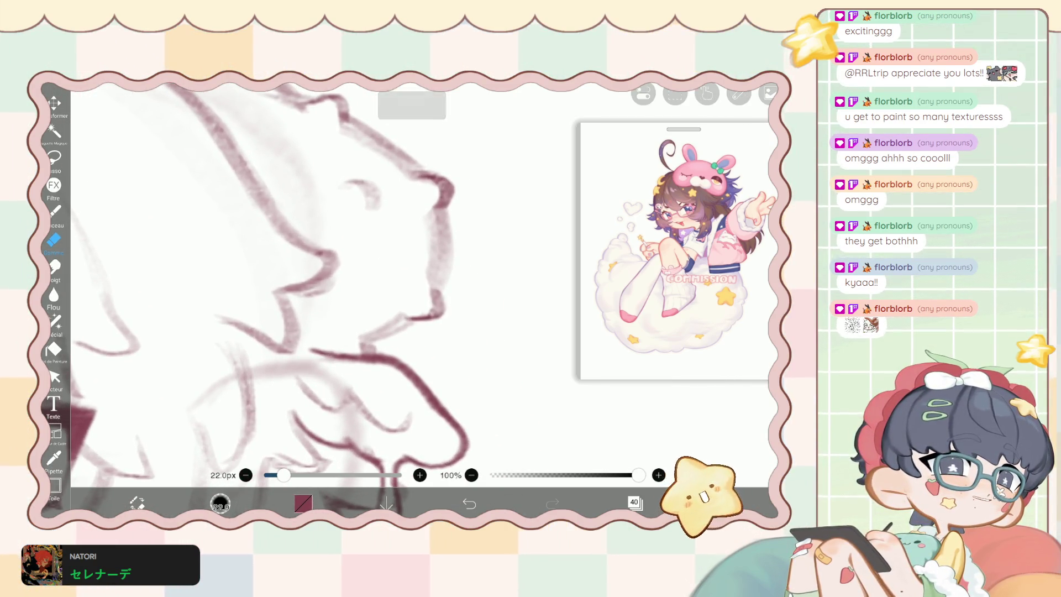
scroll(331, 276, down, 1)
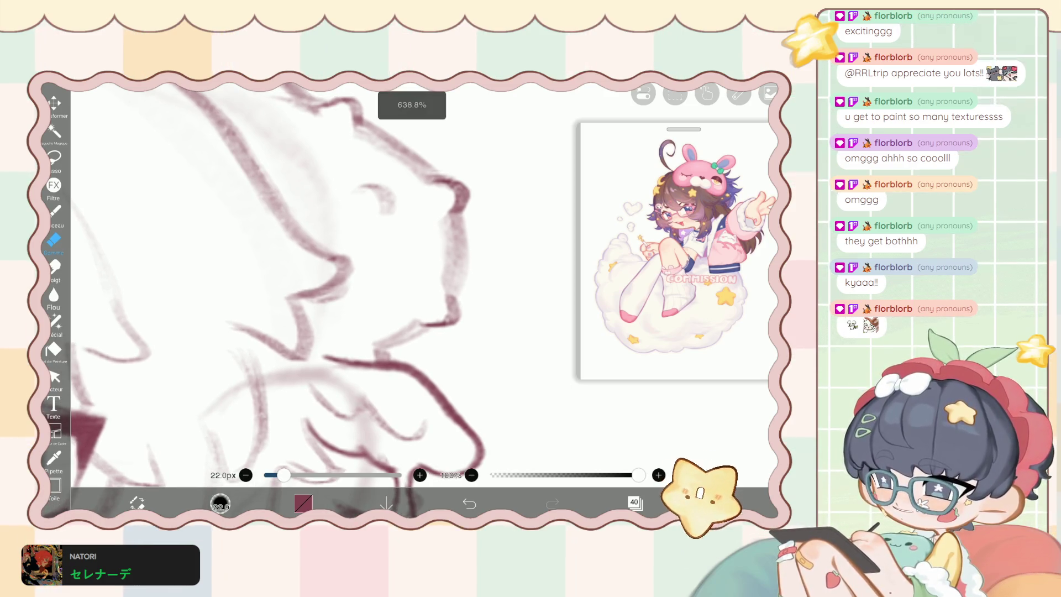
key(b)
scroll(386, 276, down, 5)
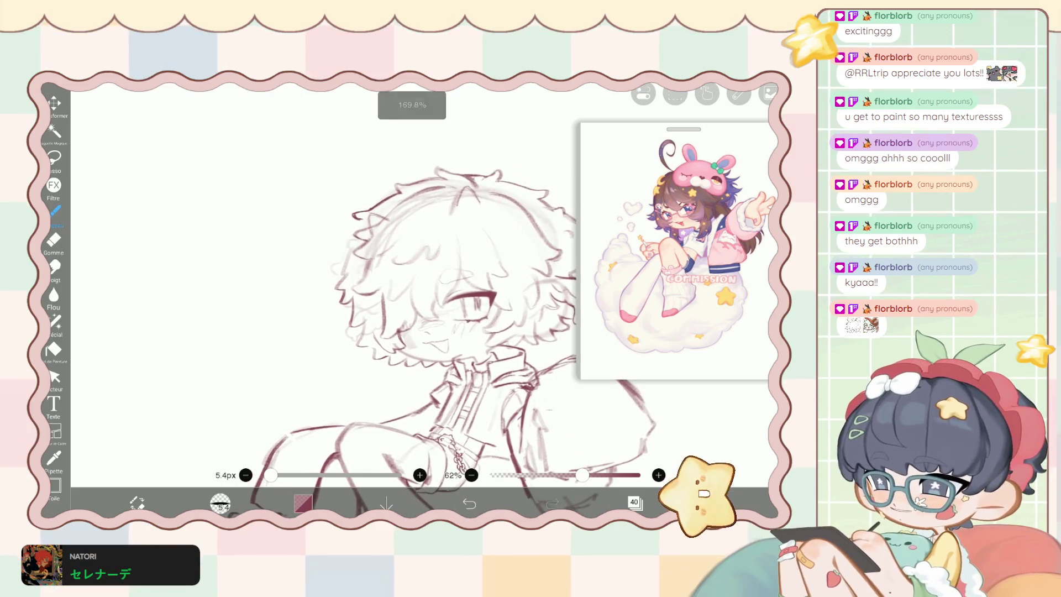
click(634, 502)
click(691, 176)
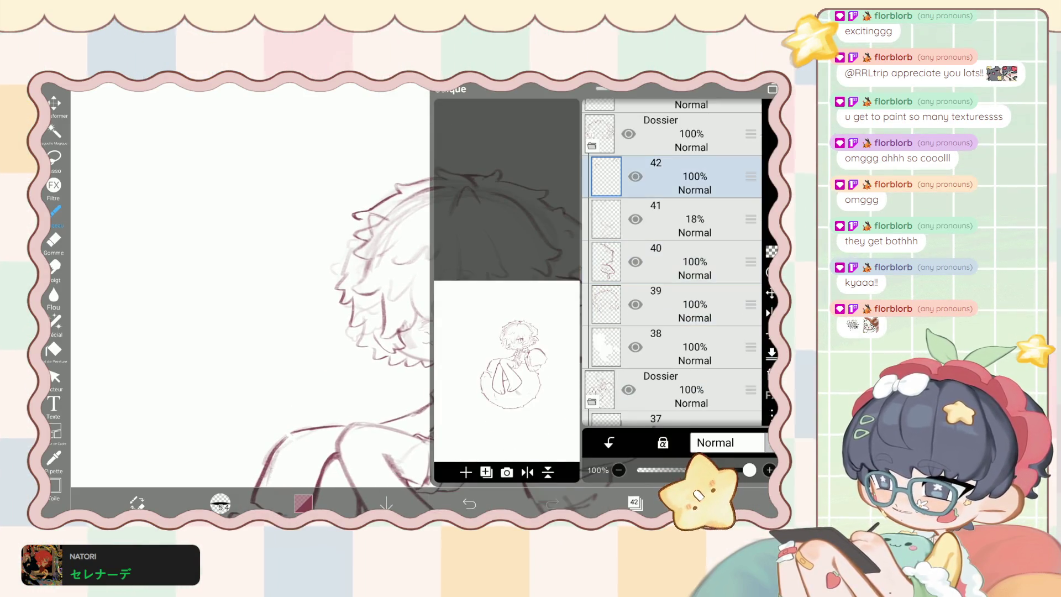
scroll(353, 303, up, 3)
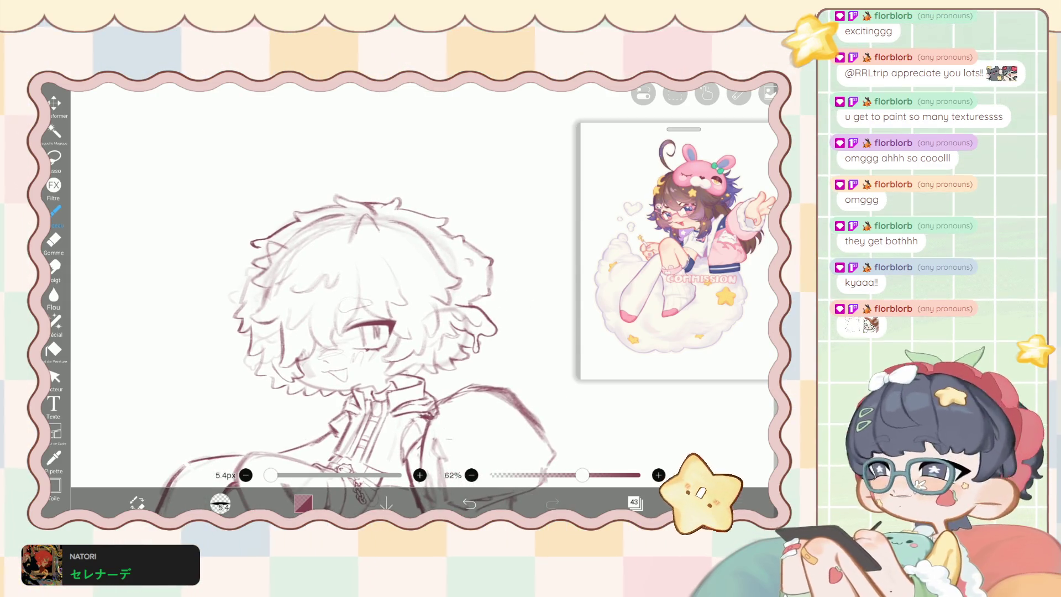
Try and undo halo arcs above the head, then draw a tilted oval halo.
scroll(359, 332, up, 2)
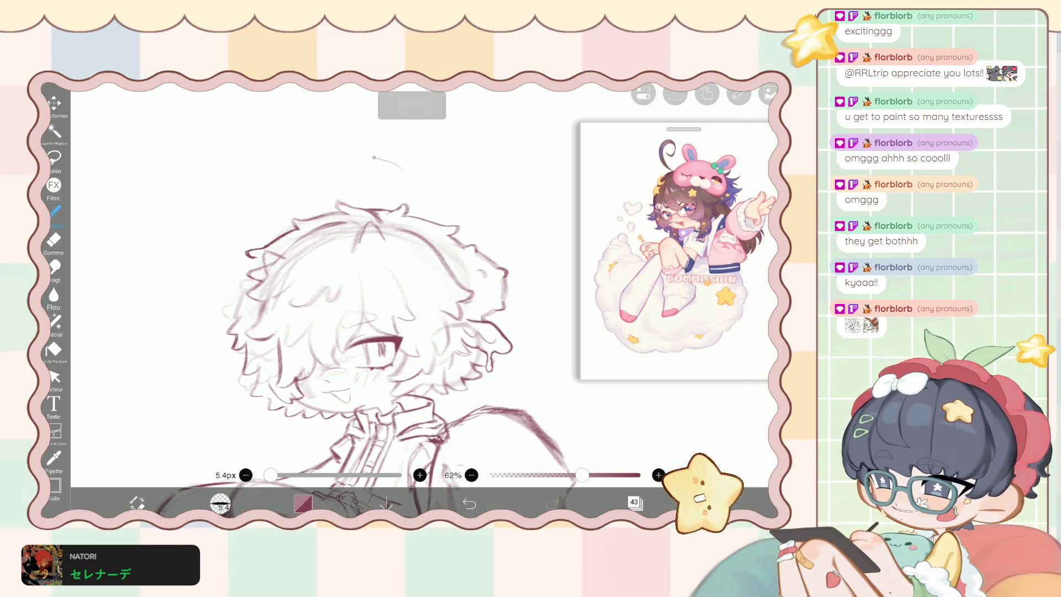
drag(377, 159, 267, 203)
key(ctrl+z)
drag(415, 174, 275, 166)
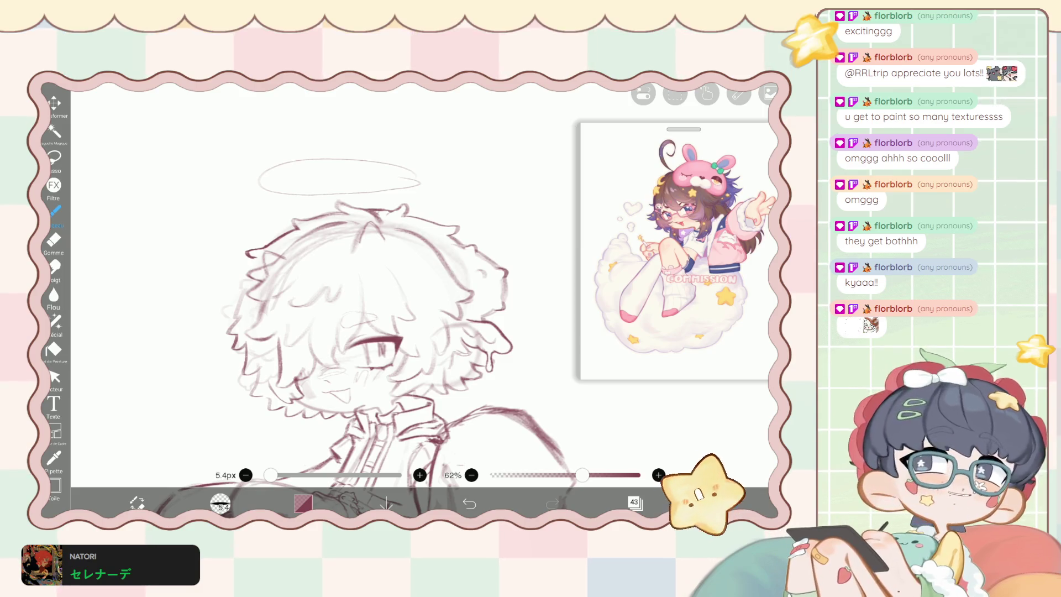
key(ctrl+z)
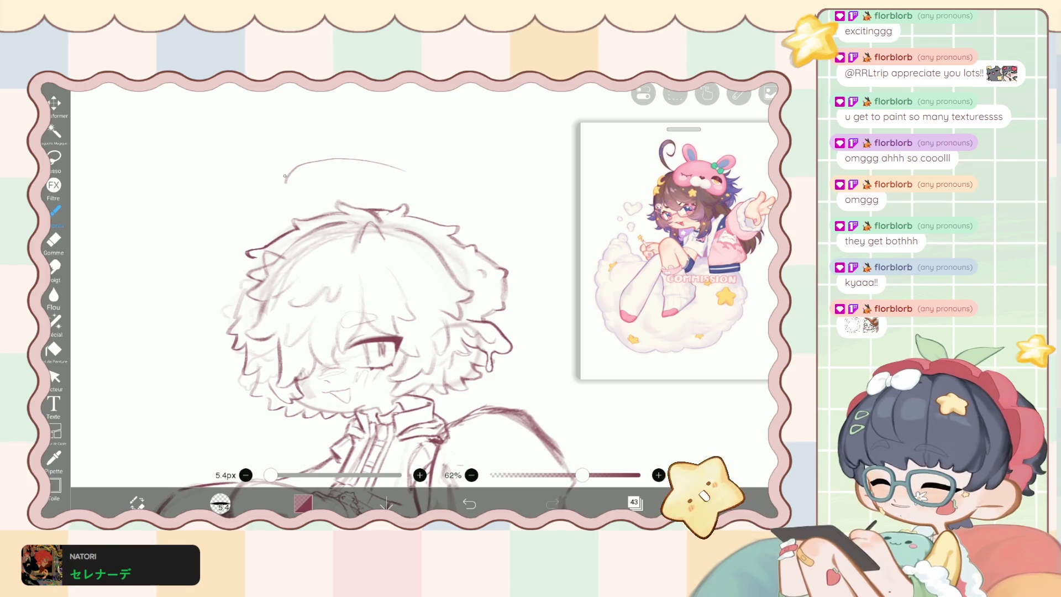
key(ctrl+z)
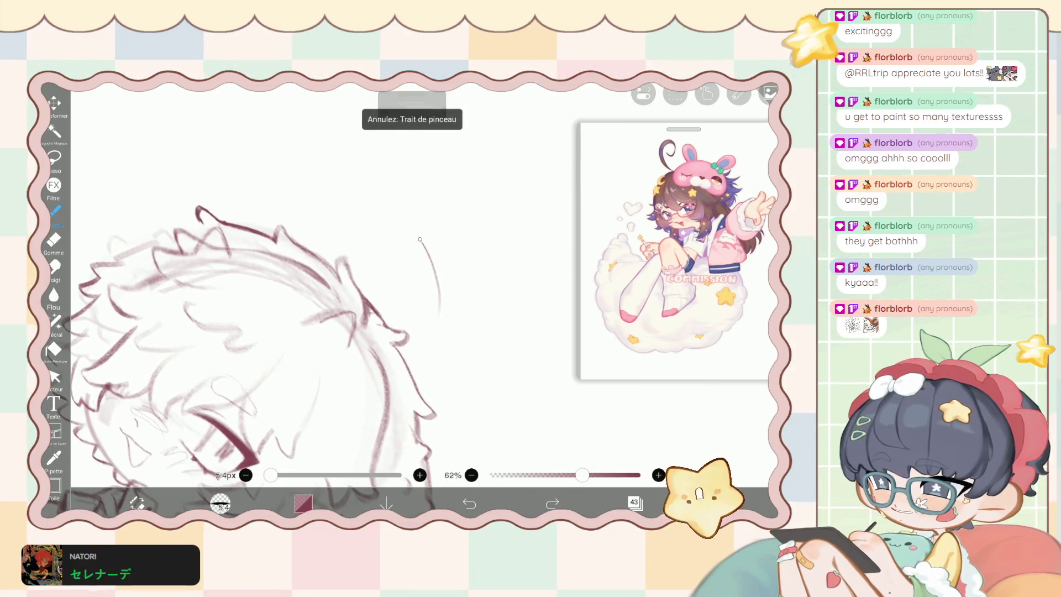
drag(440, 303, 393, 296)
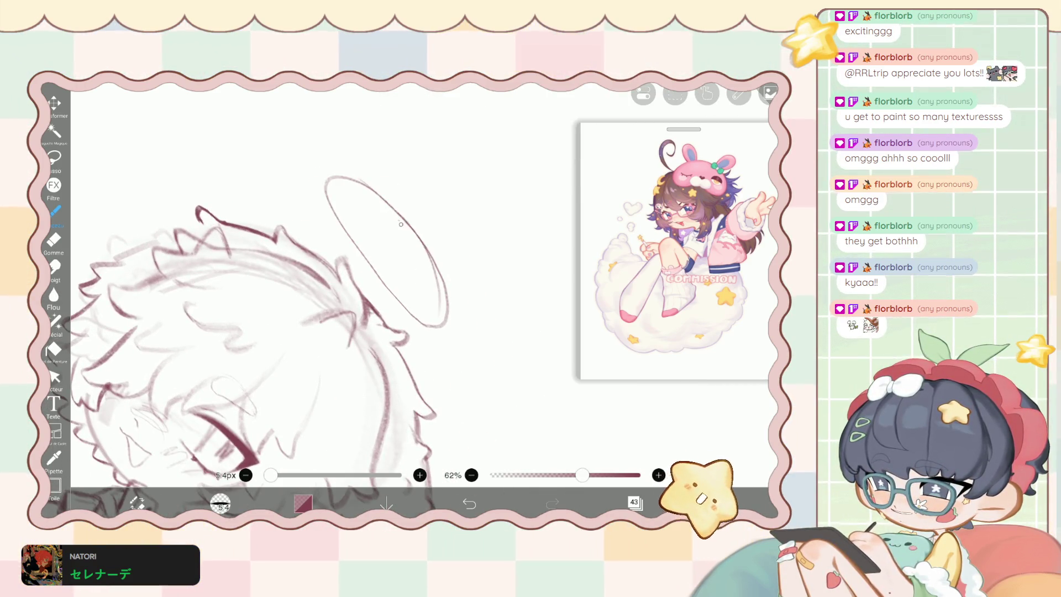
drag(387, 203, 438, 278)
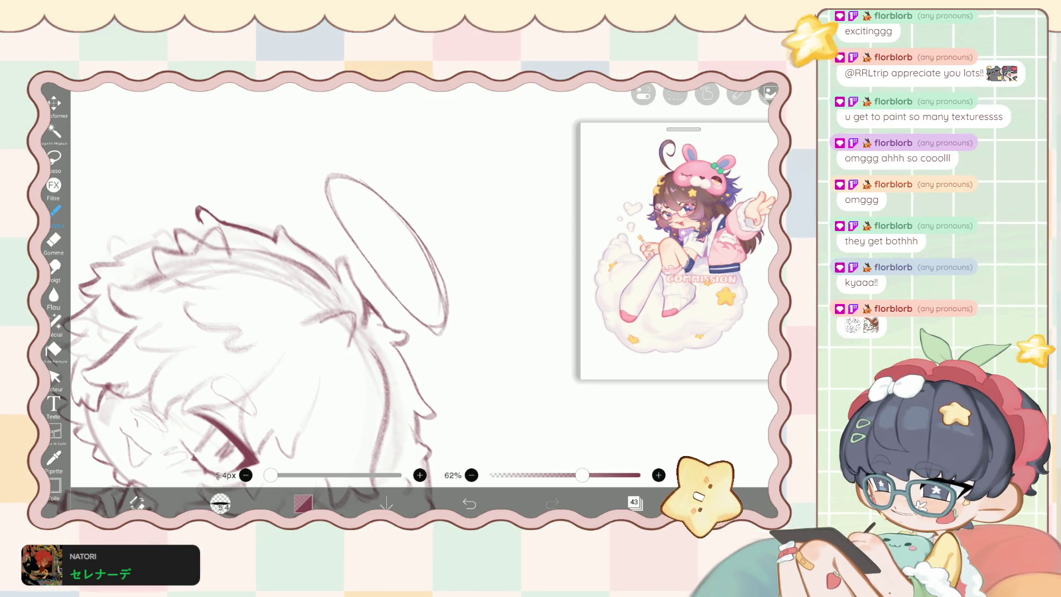
Warp the halo outline into a better shape with the Liquify pen.
key(e)
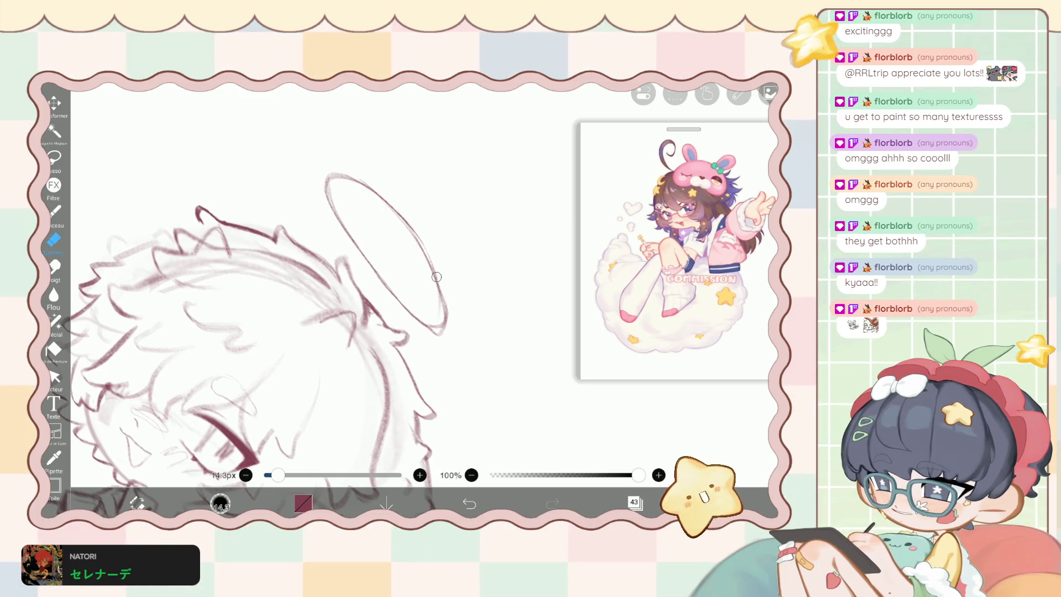
click(55, 322)
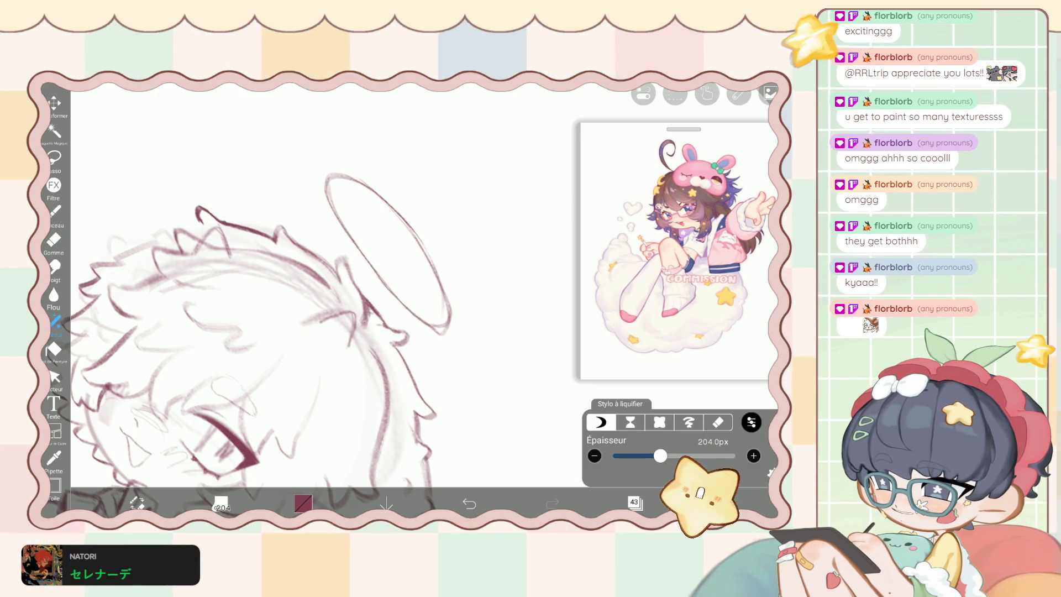
scroll(375, 332, down, 3)
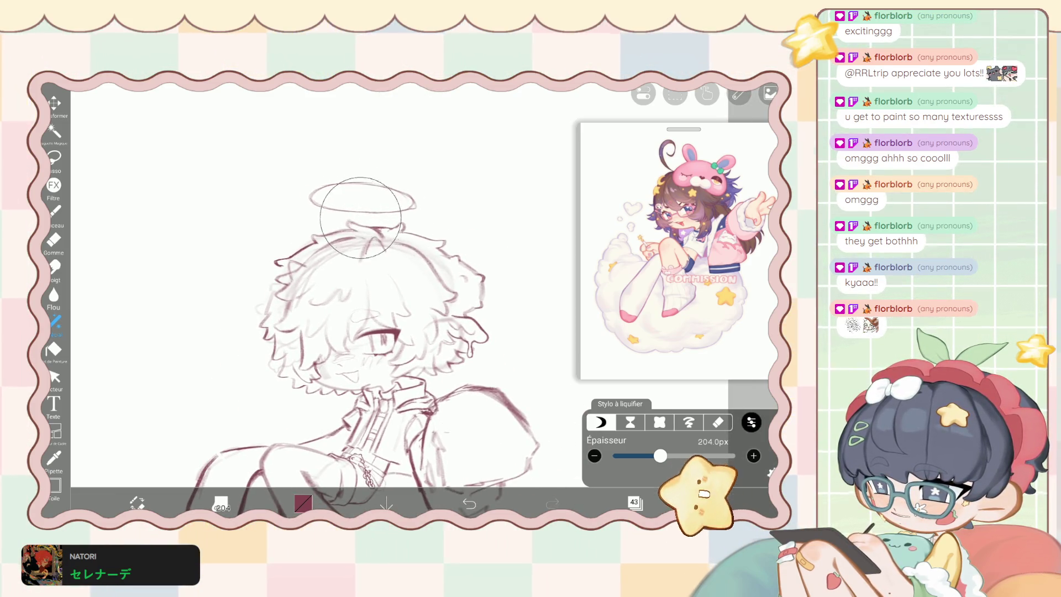
mouse_move(334, 207)
mouse_down()
mouse_move(332, 176)
mouse_move(365, 182)
mouse_up()
Move the halo down toward the head, fade layer 43 to 25%, and activate new layer 44.
click(54, 104)
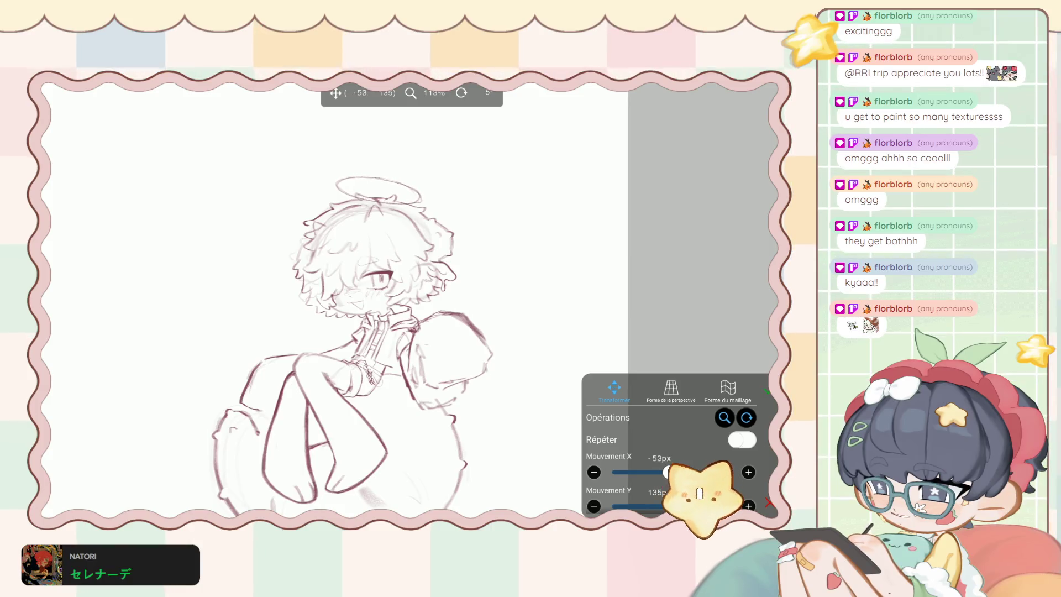
drag(379, 188, 379, 193)
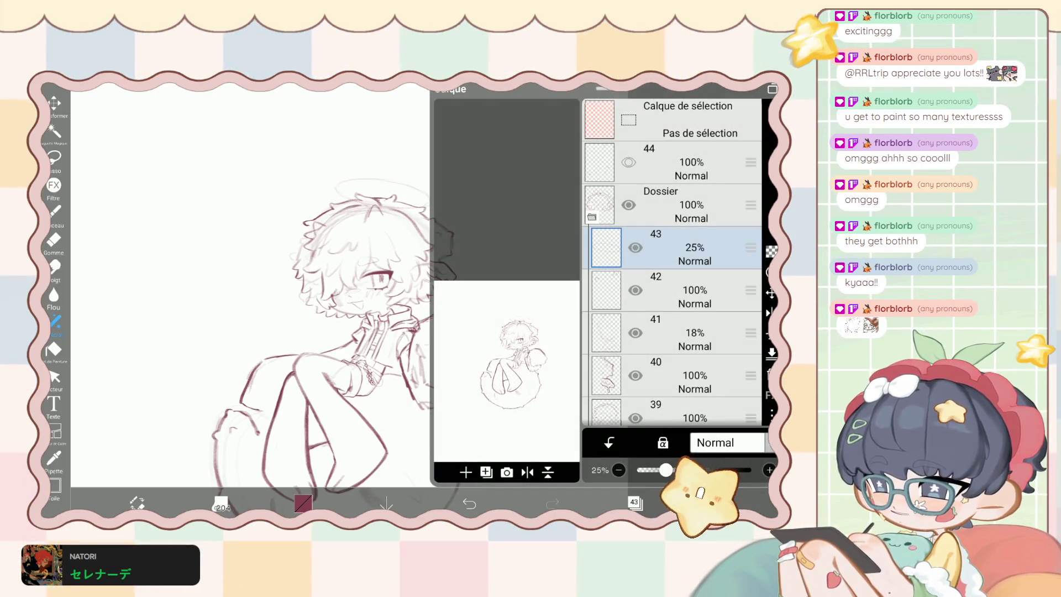
click(691, 162)
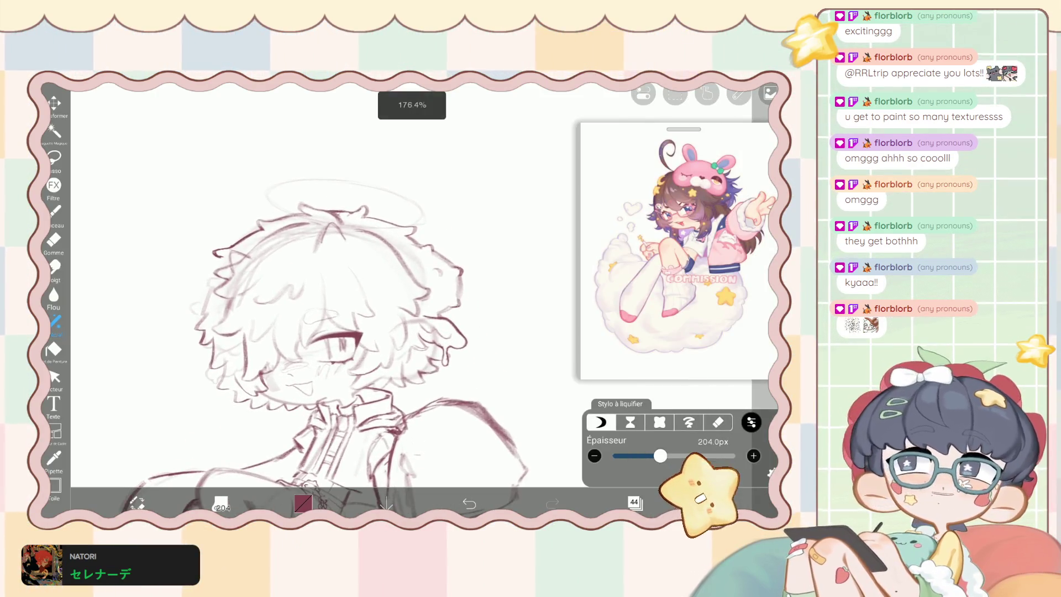
Trace darker lines along the halo's curve, outer edge and upper-left ring.
click(54, 210)
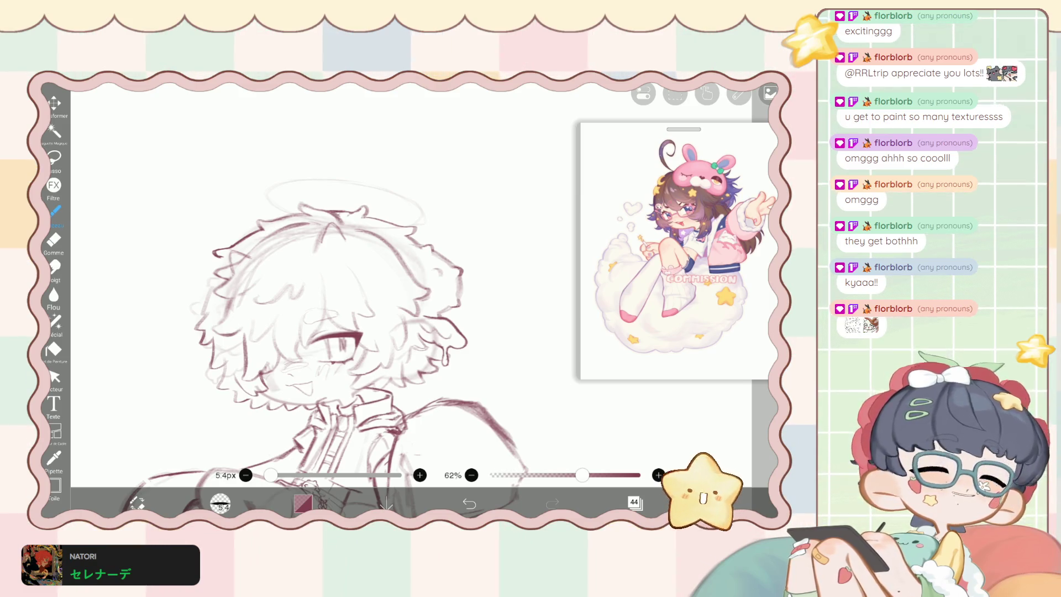
scroll(337, 331, up, 5)
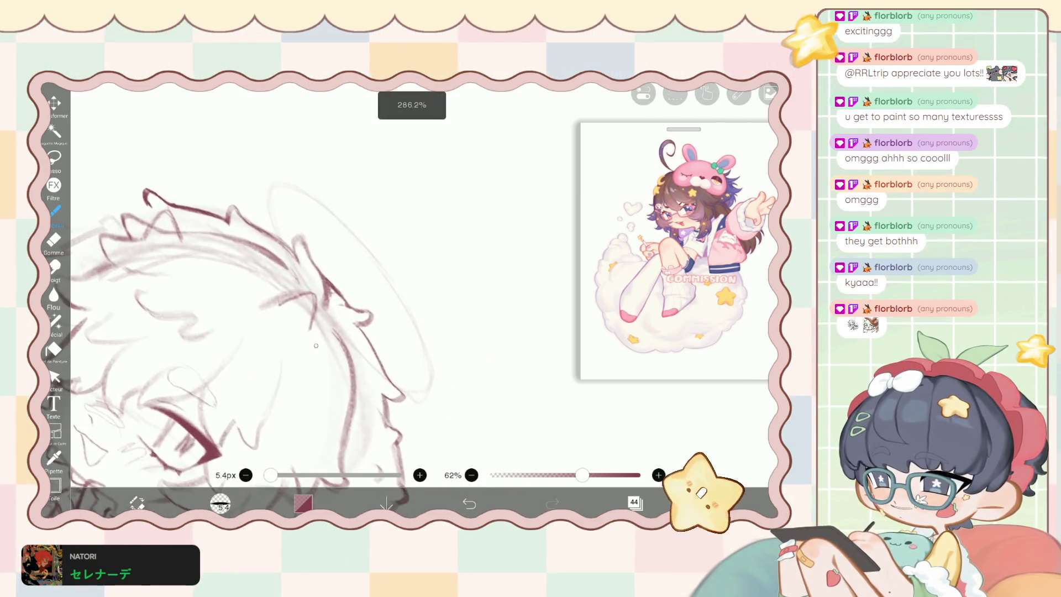
scroll(265, 348, up, 2)
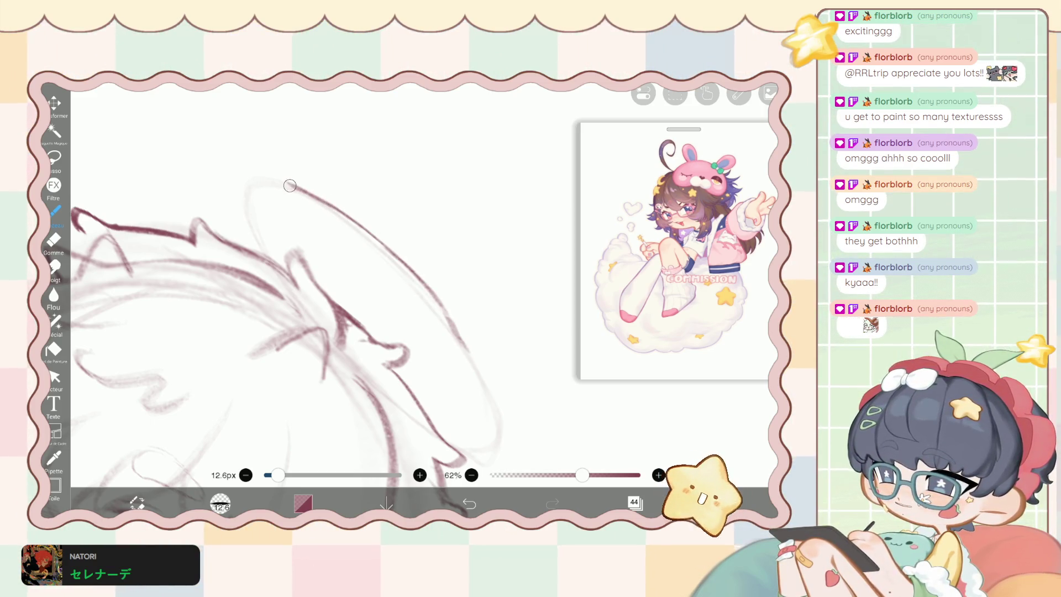
mouse_move(294, 188)
mouse_down()
mouse_move(395, 255)
mouse_move(438, 304)
mouse_move(485, 374)
mouse_move(501, 433)
mouse_up()
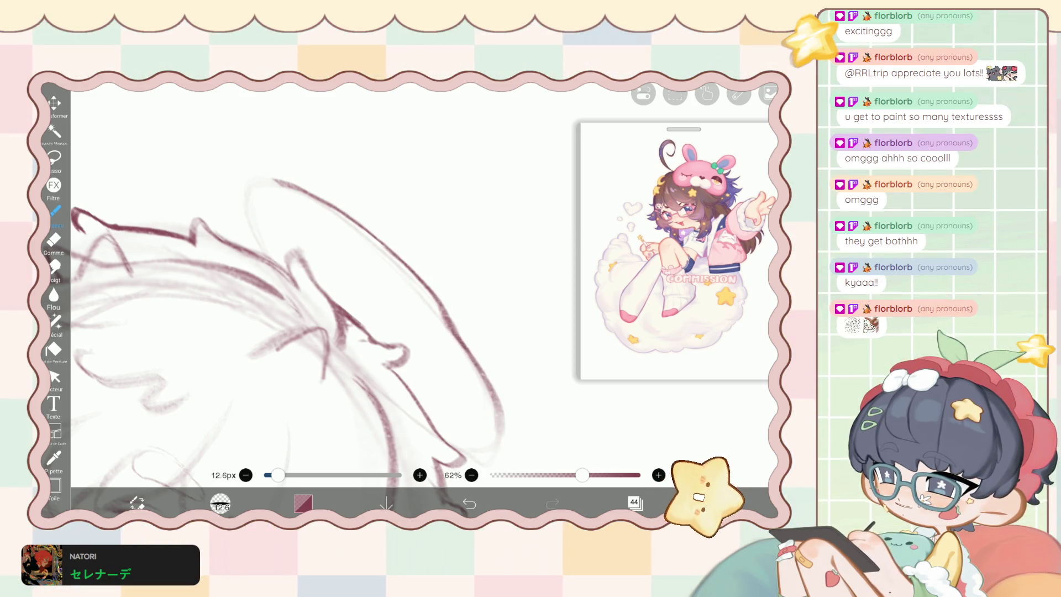
scroll(276, 304, down, 3)
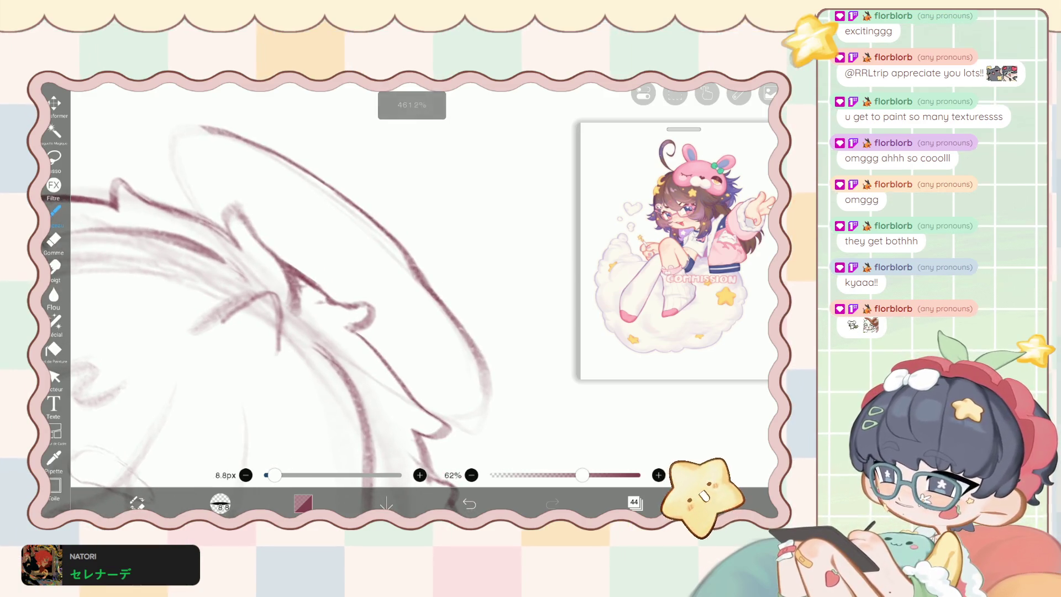
drag(416, 268, 460, 327)
scroll(332, 277, up, 2)
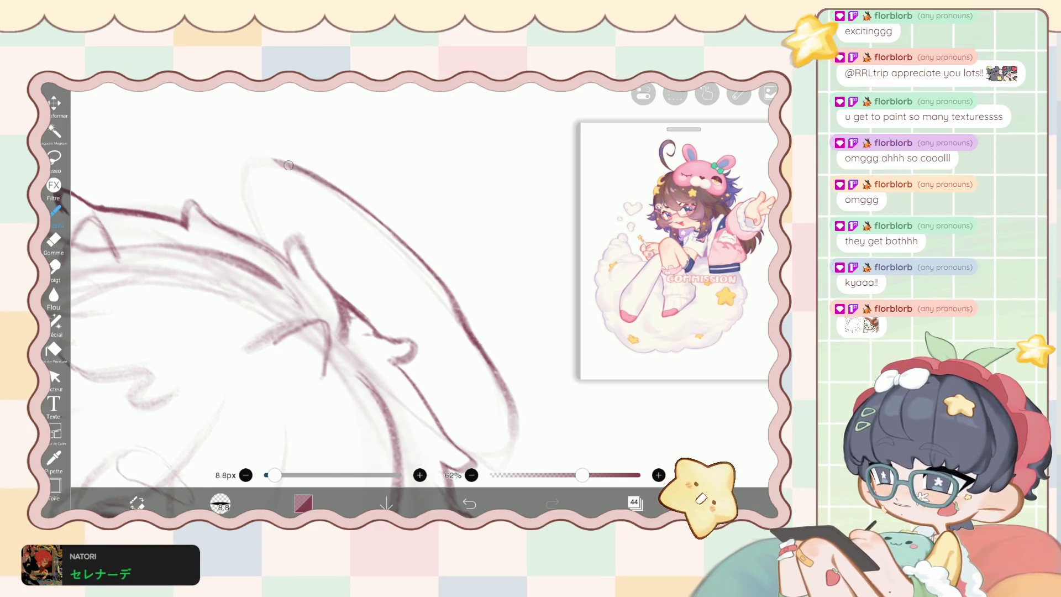
mouse_move(251, 165)
mouse_down()
mouse_move(240, 180)
mouse_move(243, 218)
mouse_move(266, 243)
mouse_up()
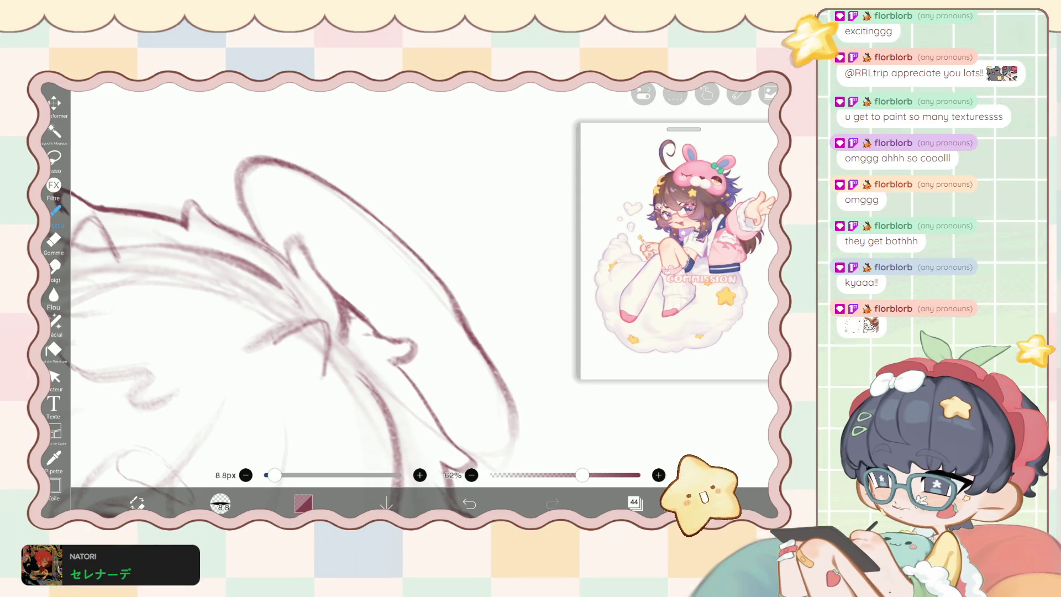
Redraw the halo's outer edge as a cleaner darker line, then zoom back out.
scroll(331, 276, up, 2)
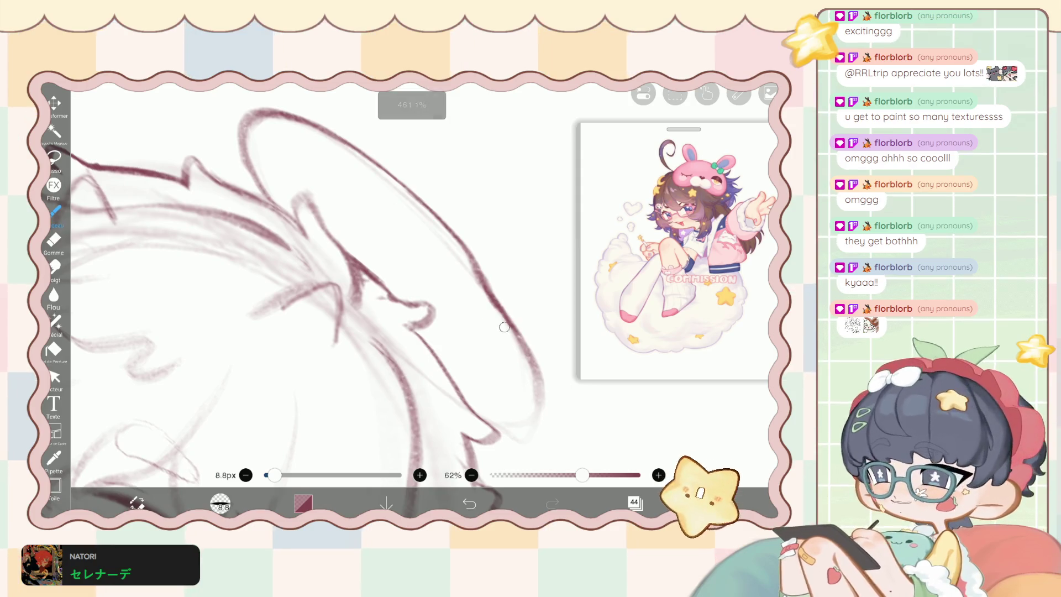
drag(513, 327, 544, 412)
key(ctrl+z)
mouse_move(515, 342)
mouse_down()
mouse_move(538, 387)
mouse_move(543, 436)
mouse_move(536, 425)
mouse_move(515, 430)
mouse_up()
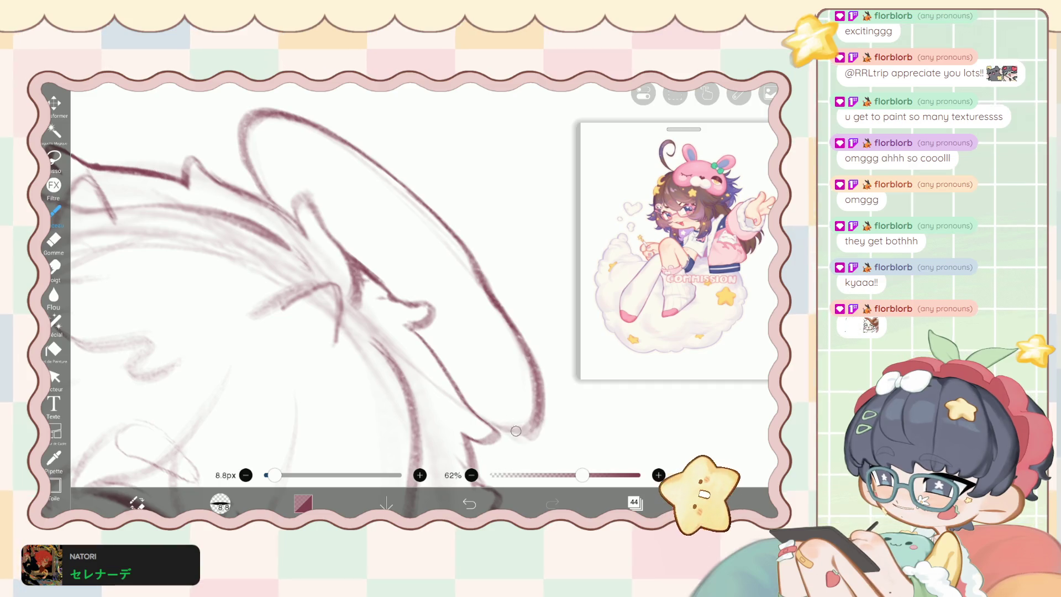
scroll(332, 303, down, 5)
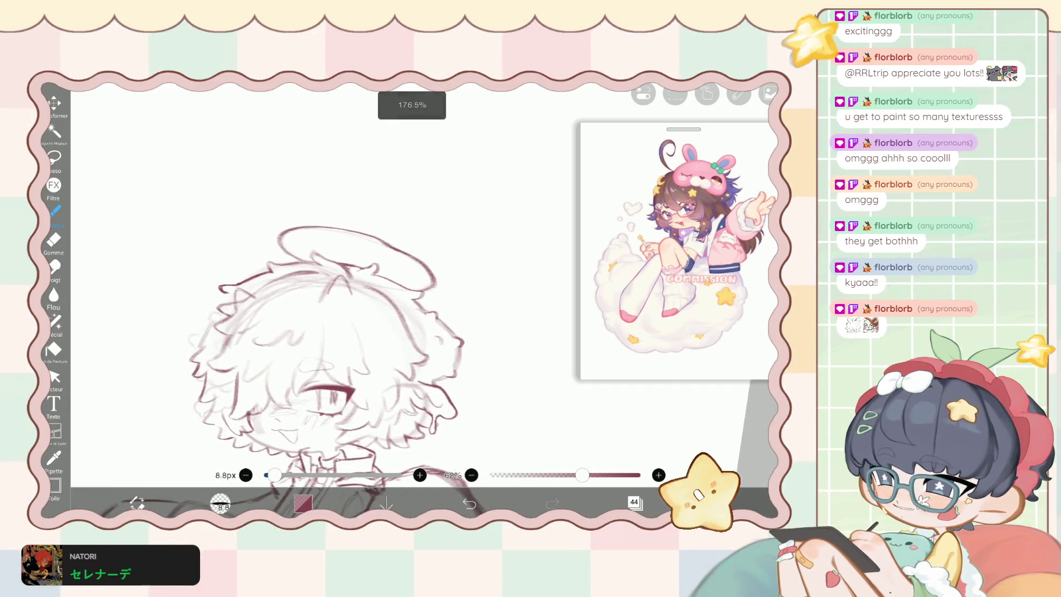
Thin the brush to 5.5px and sketch fine curving lines along the halo's top rim.
scroll(332, 332, up, 5)
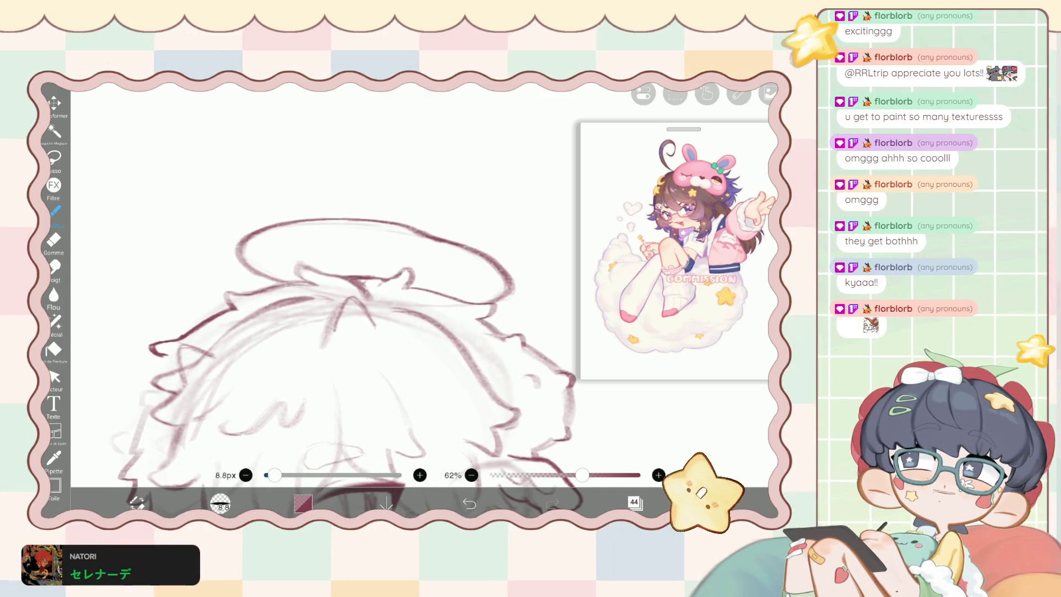
scroll(331, 332, up, 3)
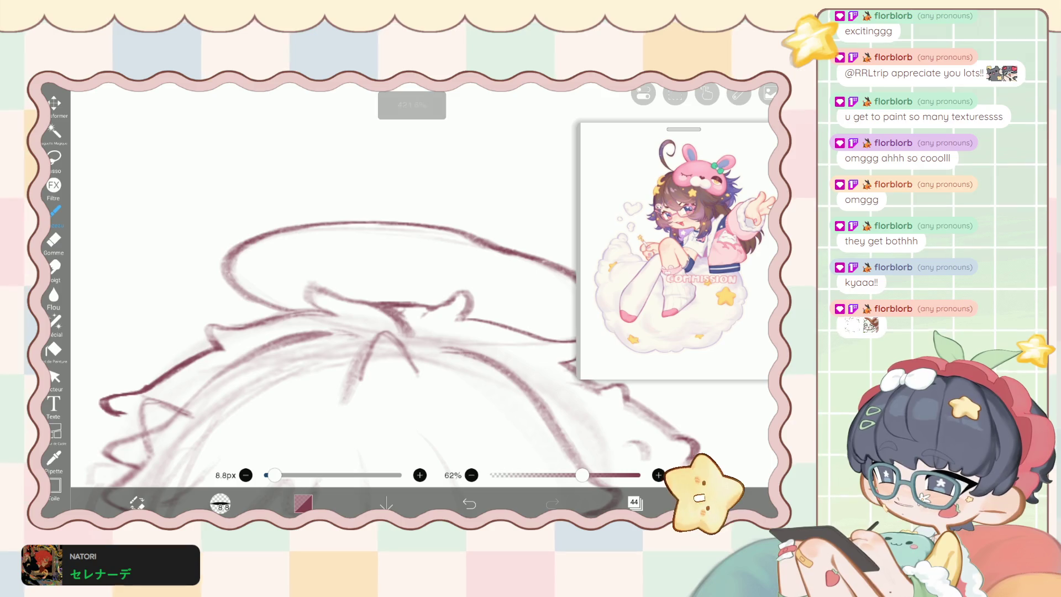
key(bracketleft)
key(bracketleft)
key(bracketleft)
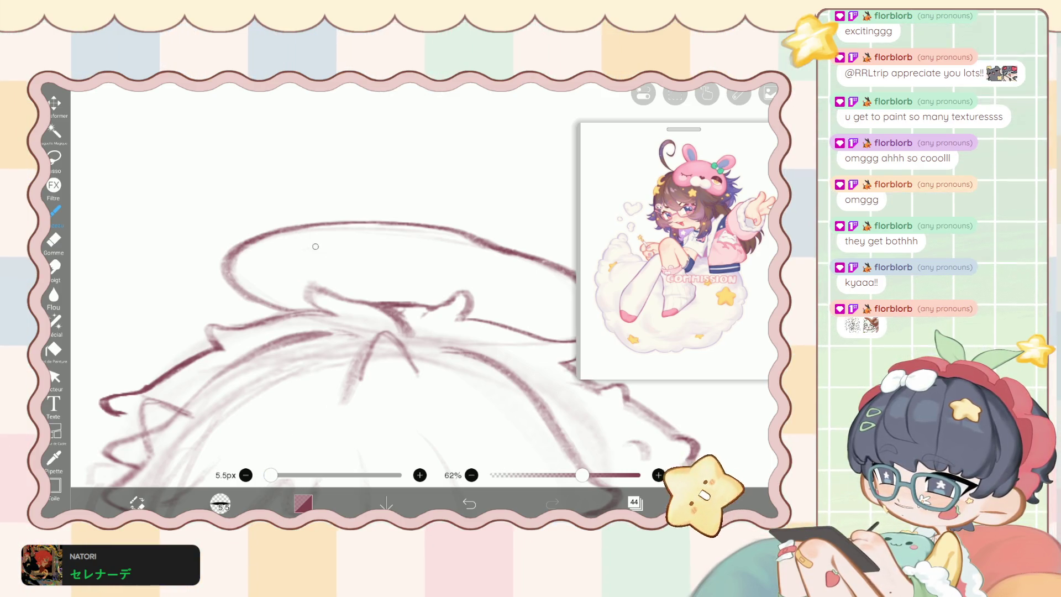
drag(290, 250, 257, 263)
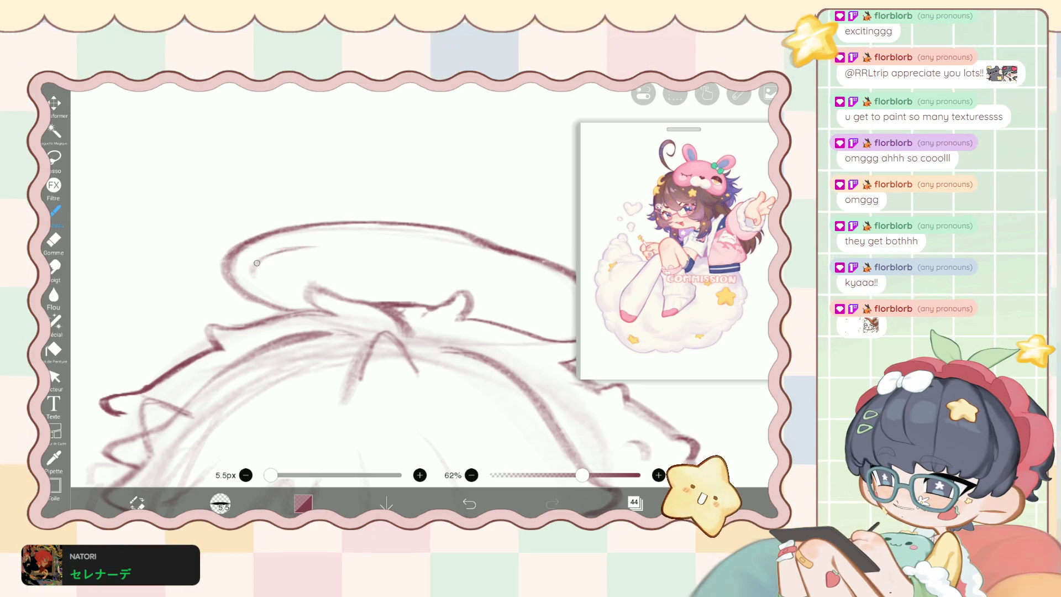
drag(254, 265, 296, 292)
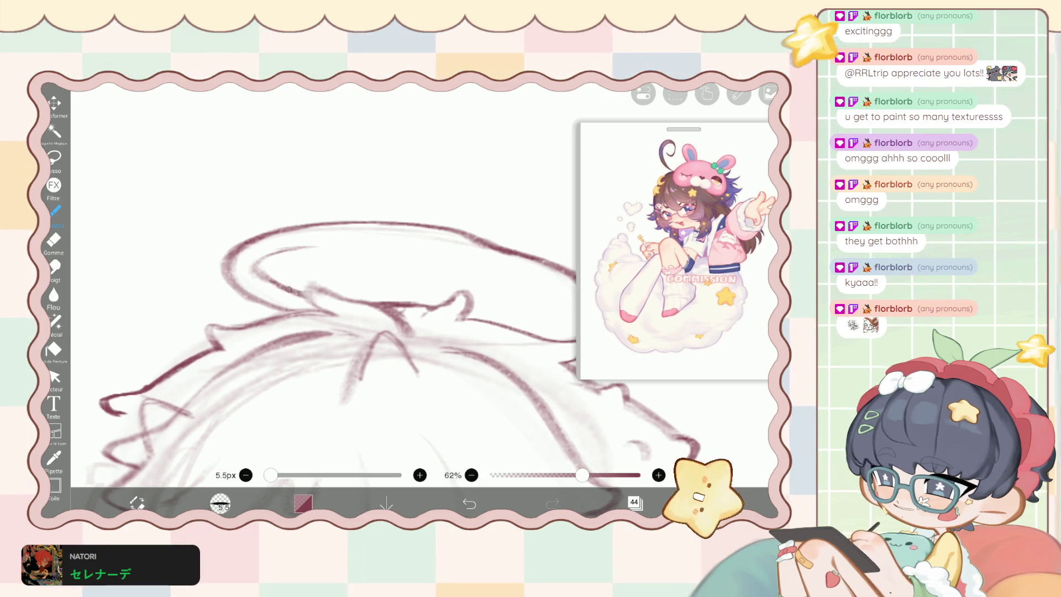
Restore an erased rim line with undo and select the Stylo à liquifier at 56px.
key(e)
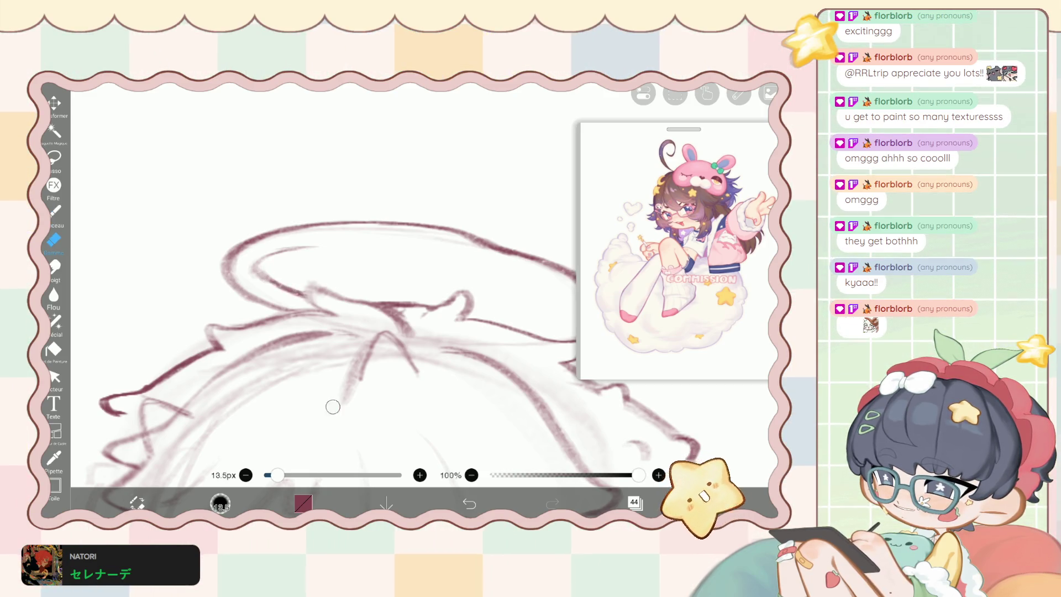
key(b)
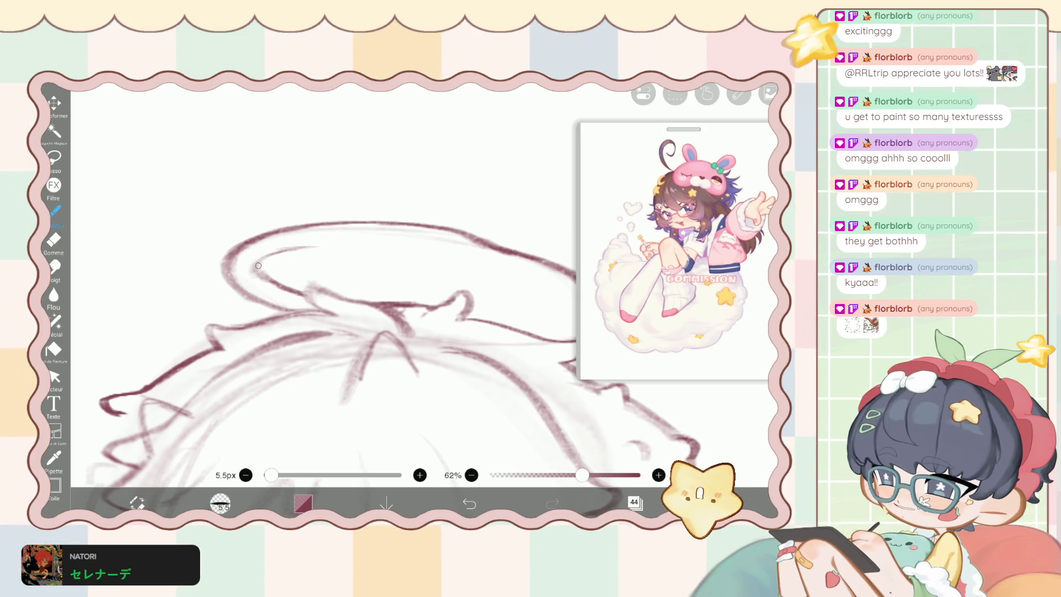
scroll(342, 365, down, 3)
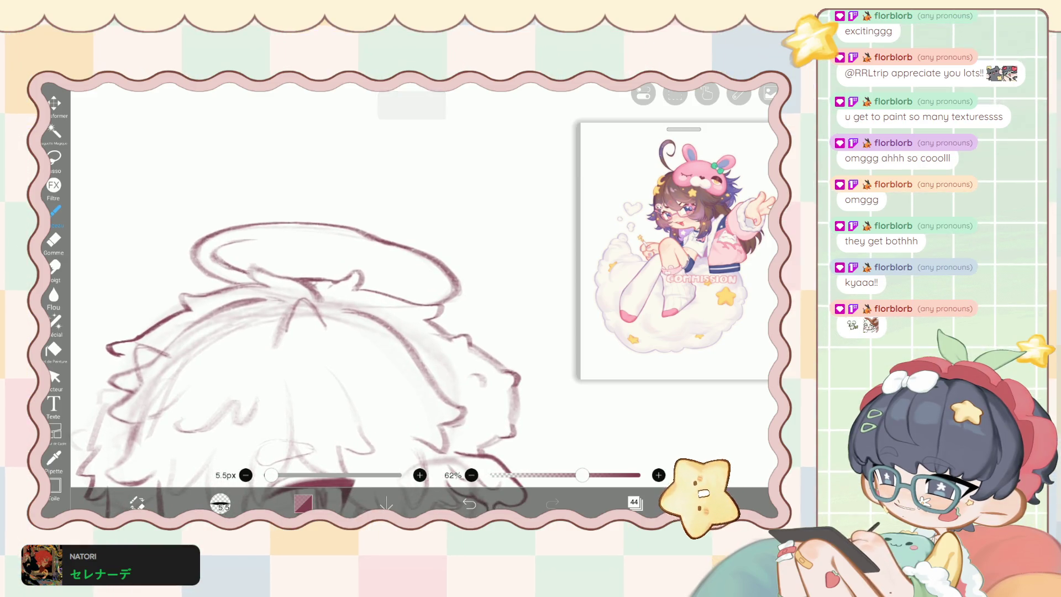
scroll(219, 261, up, 3)
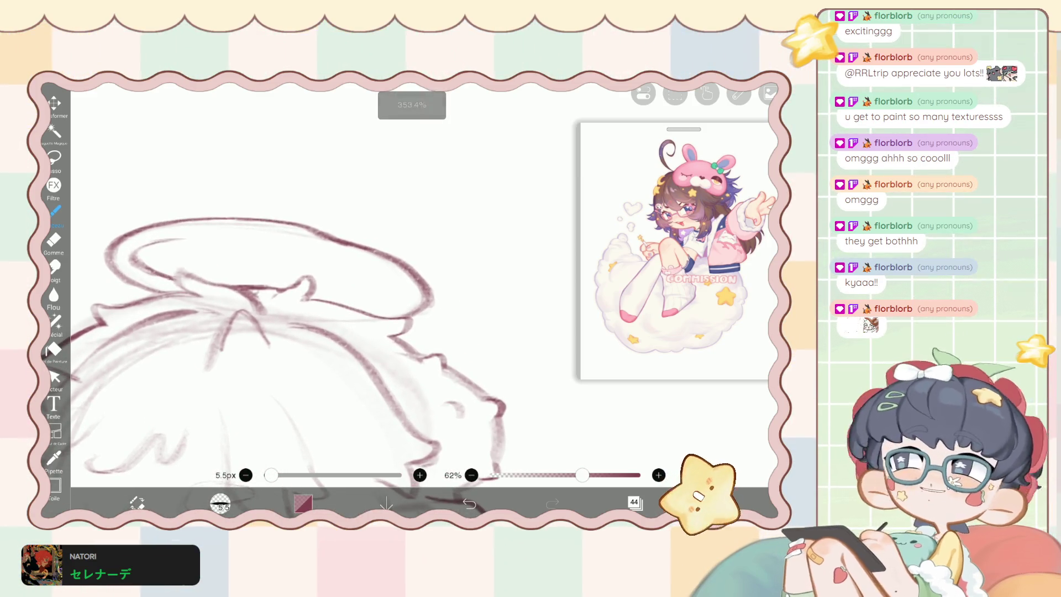
scroll(405, 278, up, 3)
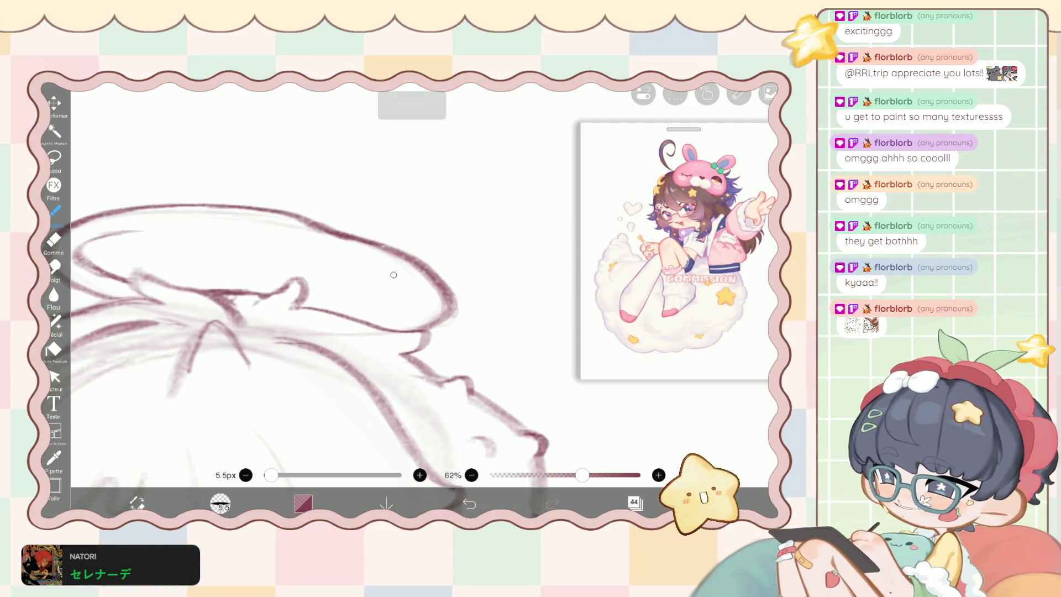
key(e)
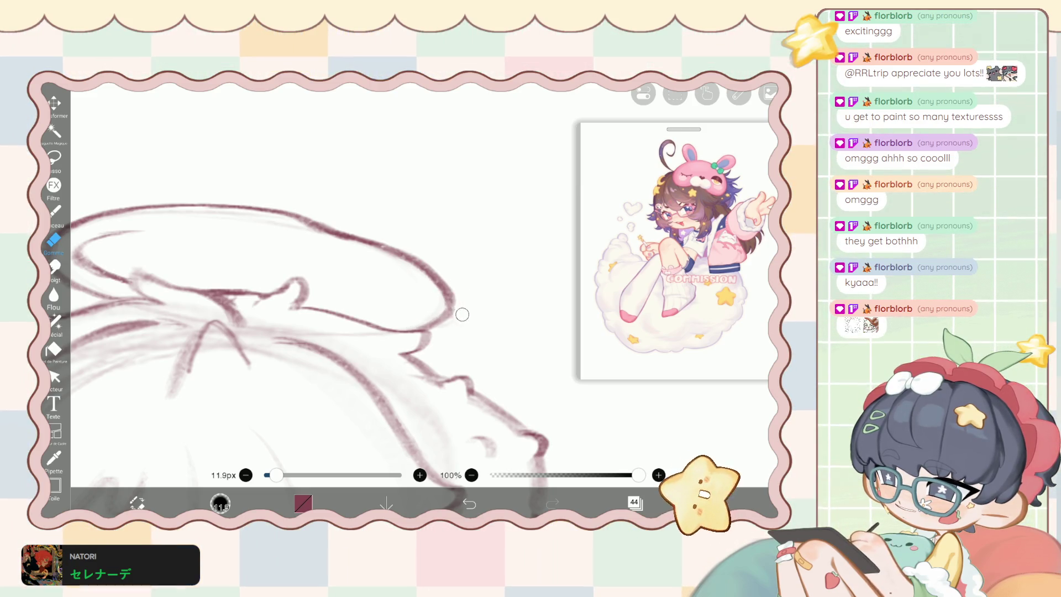
key(ctrl+z)
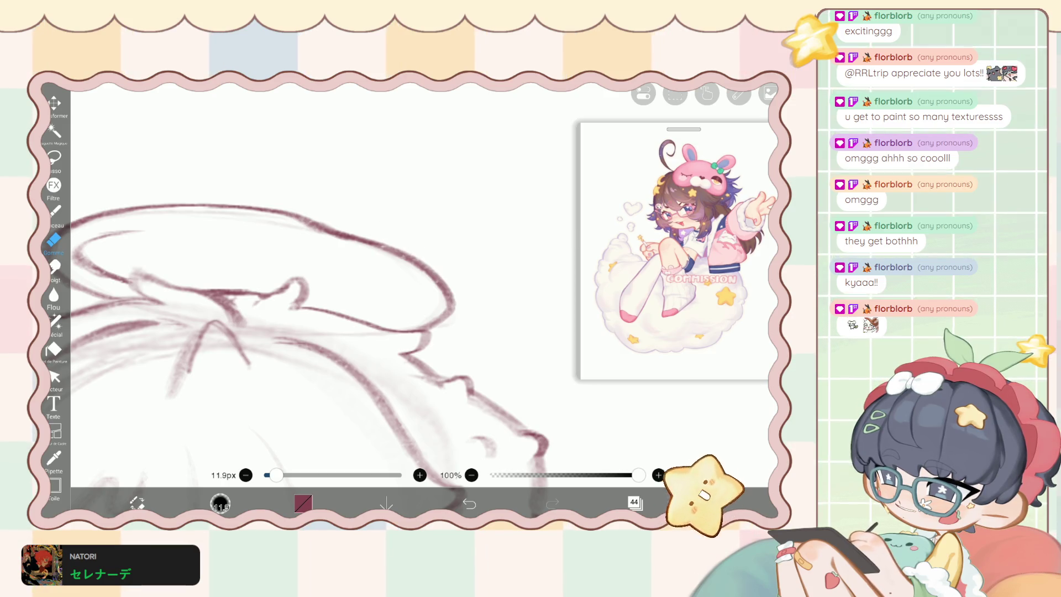
scroll(407, 242, up, 2)
click(55, 322)
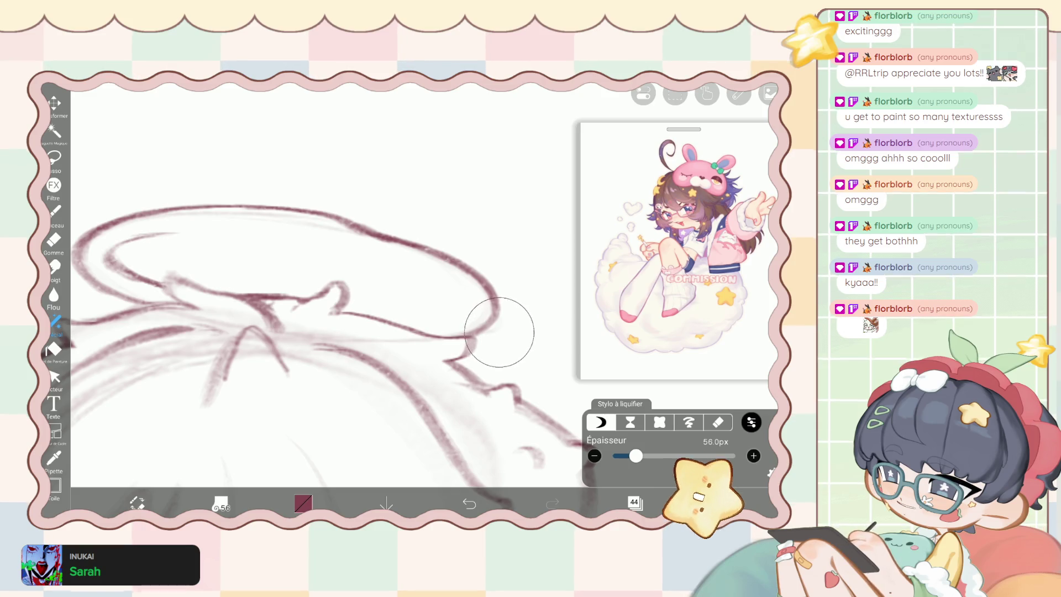
Redraw the halo's inner arc with Pinceau and erase part of it with Gomme.
scroll(331, 309, down, 2)
key(b)
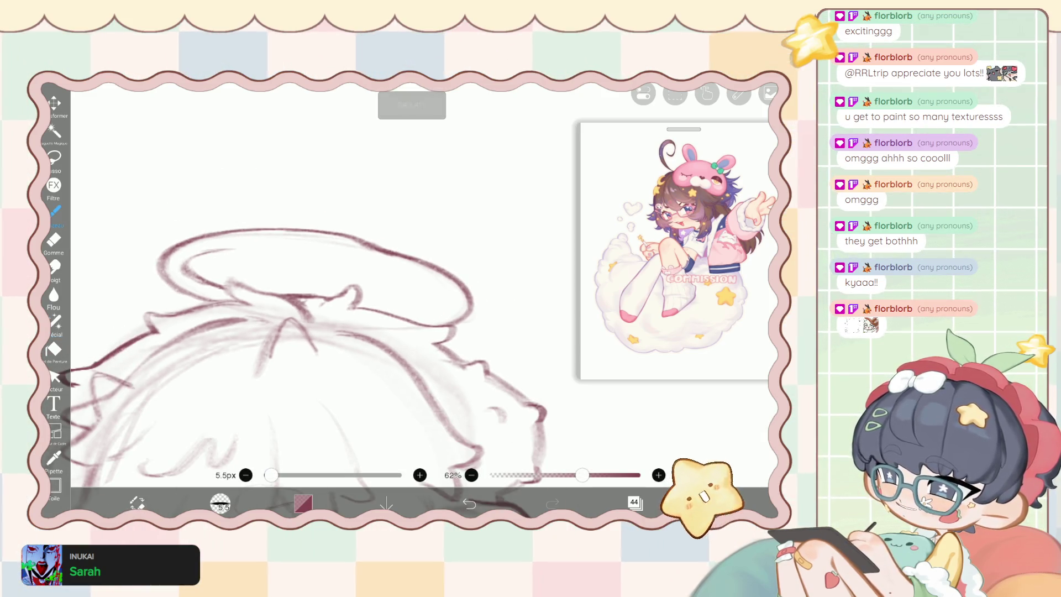
scroll(332, 332, up, 3)
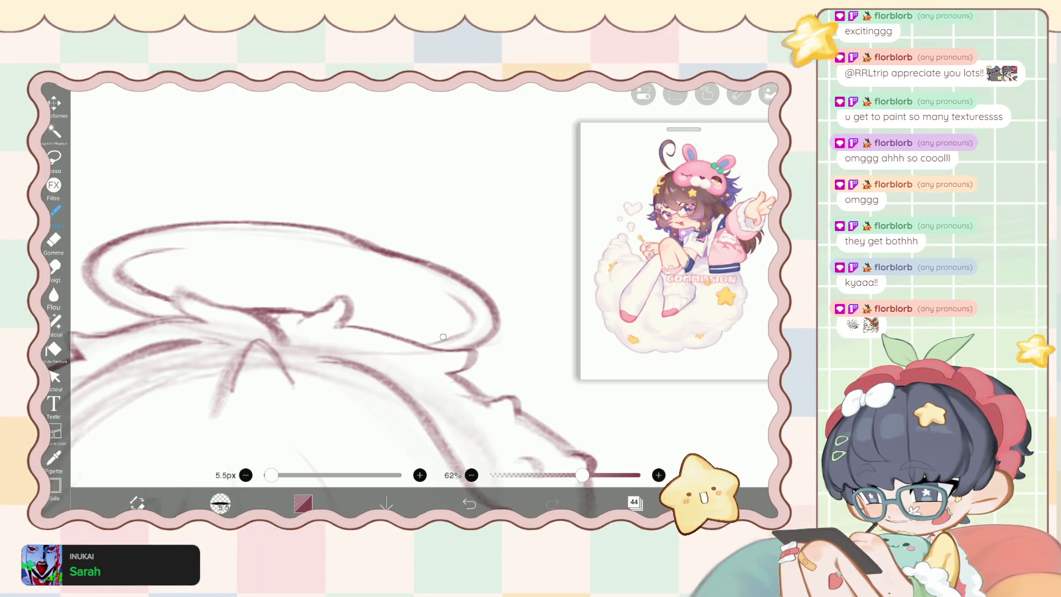
scroll(466, 328, up, 5)
key(ctrl+z)
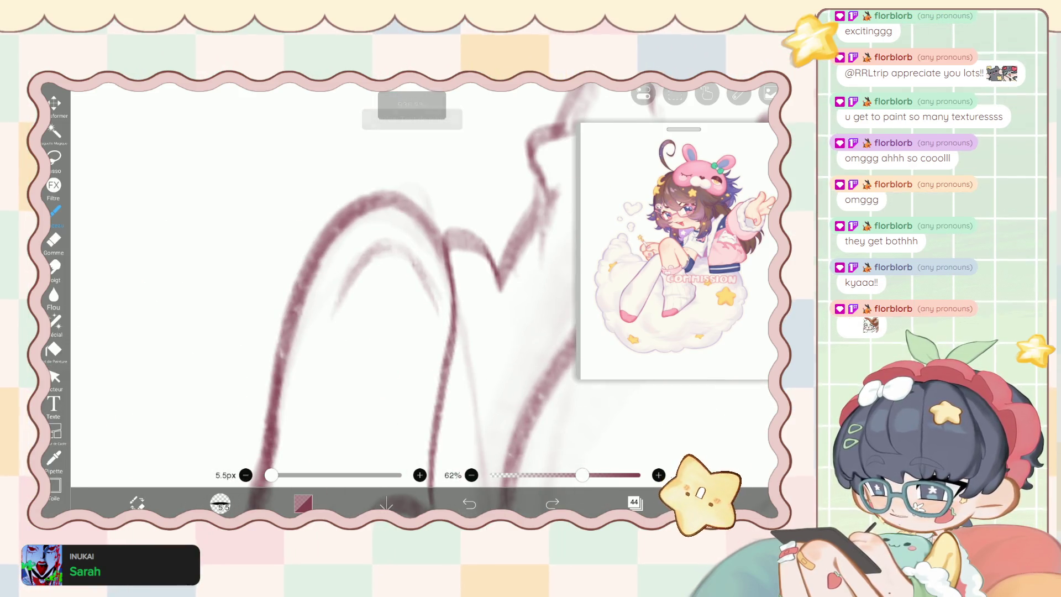
mouse_move(375, 254)
mouse_down()
mouse_move(431, 315)
mouse_move(450, 362)
mouse_up()
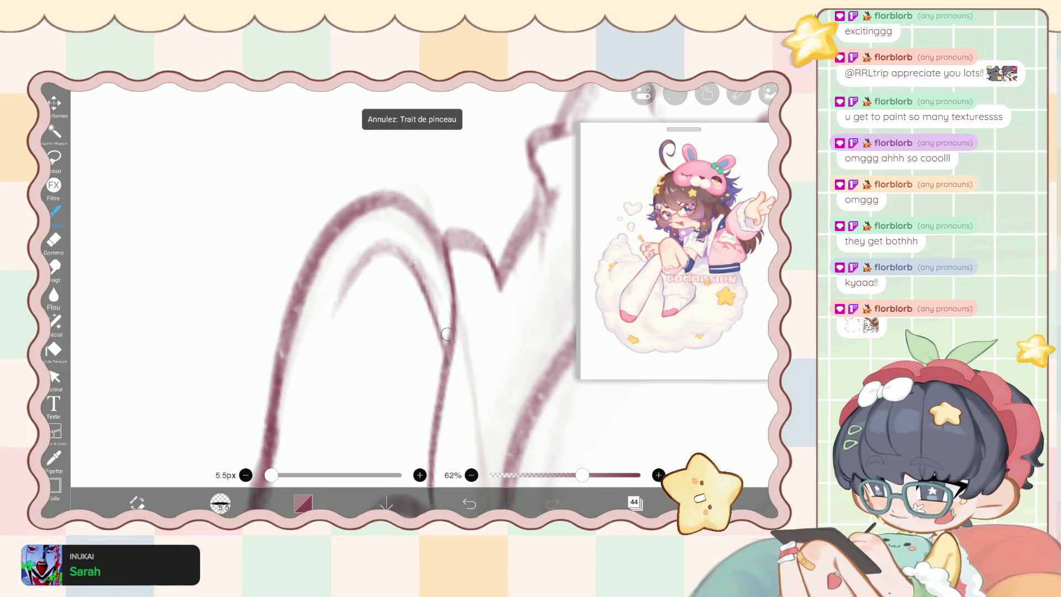
key(e)
mouse_move(382, 222)
mouse_down()
mouse_move(437, 298)
mouse_move(402, 226)
mouse_up()
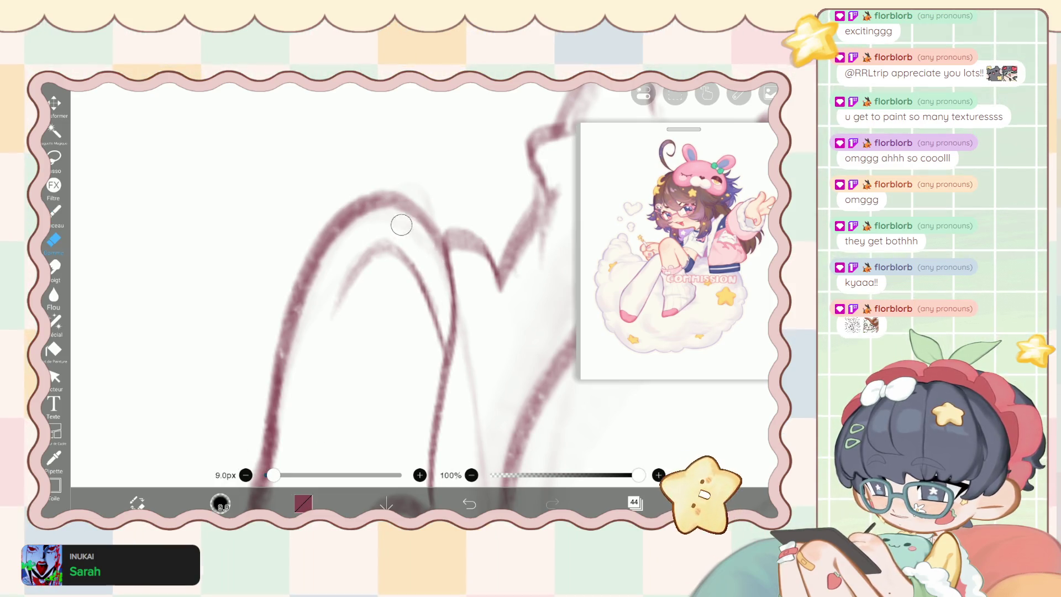
Sketch light strokes along the halo's inner curve, then undo the last one.
scroll(403, 225, down, 8)
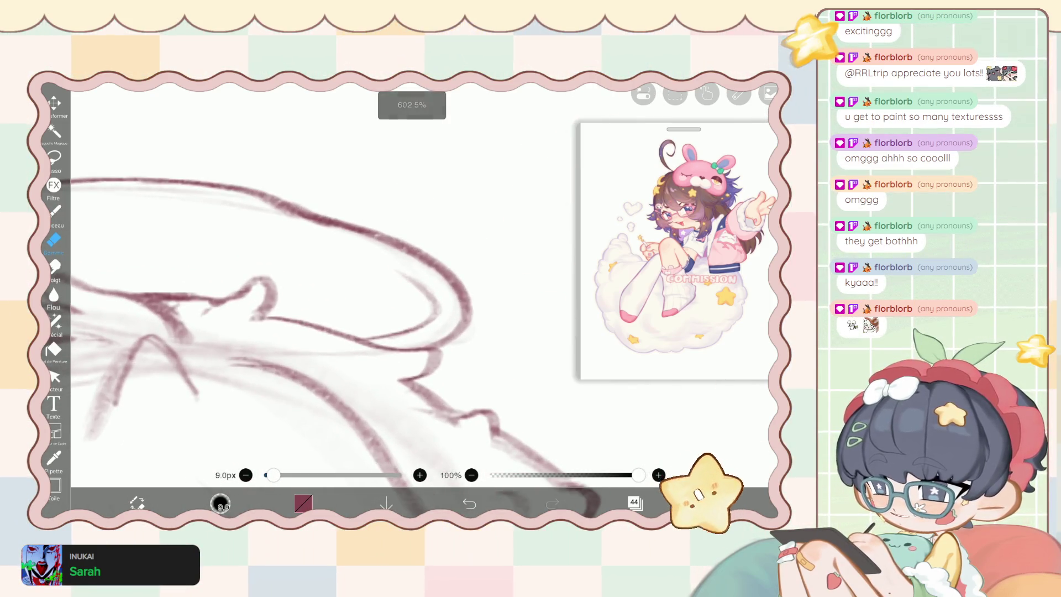
key(b)
mouse_move(397, 277)
mouse_down()
mouse_move(437, 308)
mouse_move(435, 326)
mouse_up()
scroll(315, 332, down, 3)
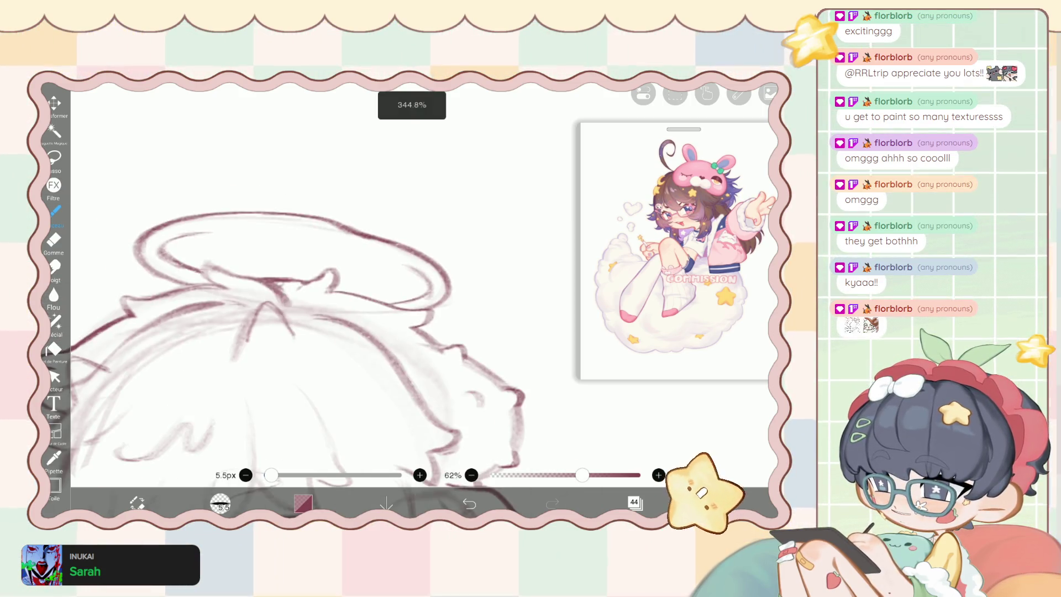
key(ctrl+z)
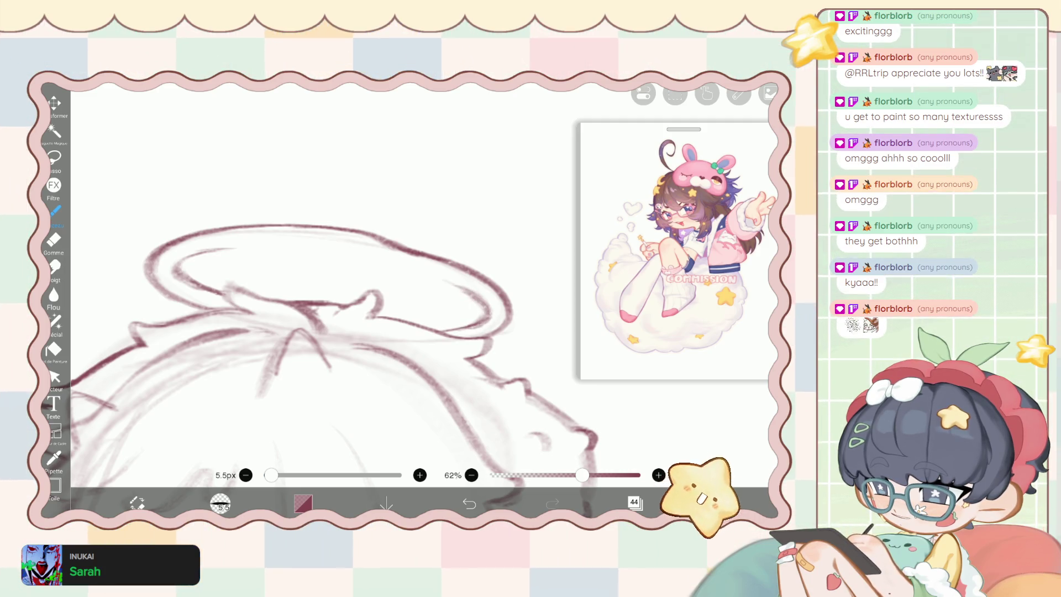
scroll(243, 213, up, 5)
Rotate and enlarge the view of the halo and draw a curving drip down its rim.
mouse_move(225, 243)
mouse_down()
mouse_move(320, 239)
mouse_move(307, 262)
mouse_move(268, 243)
mouse_move(231, 245)
mouse_move(283, 245)
mouse_up()
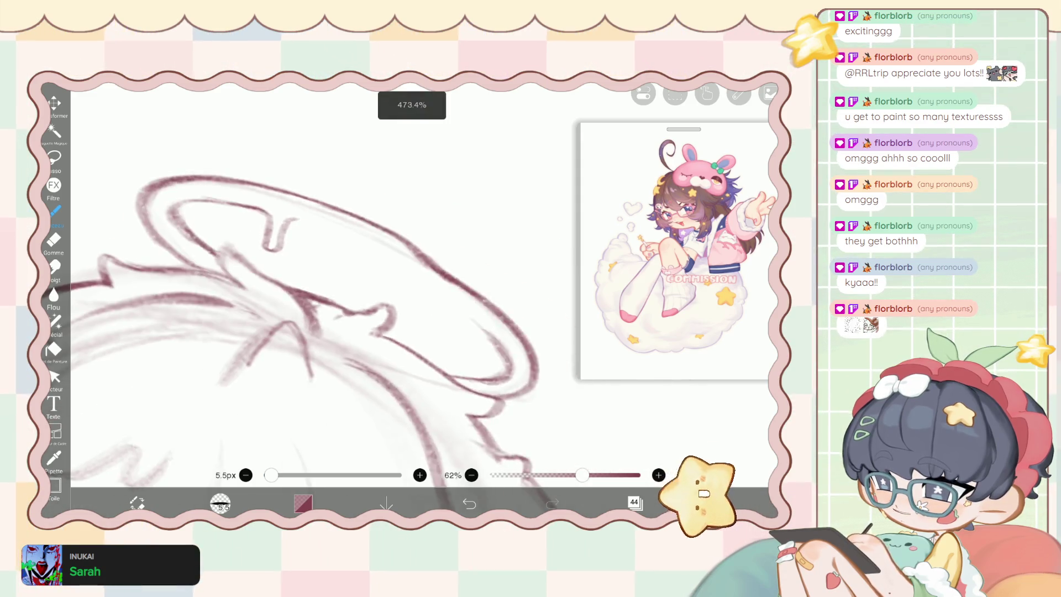
drag(290, 202, 408, 259)
drag(409, 359, 326, 304)
mouse_move(293, 226)
mouse_down()
mouse_move(316, 267)
mouse_move(332, 272)
mouse_up()
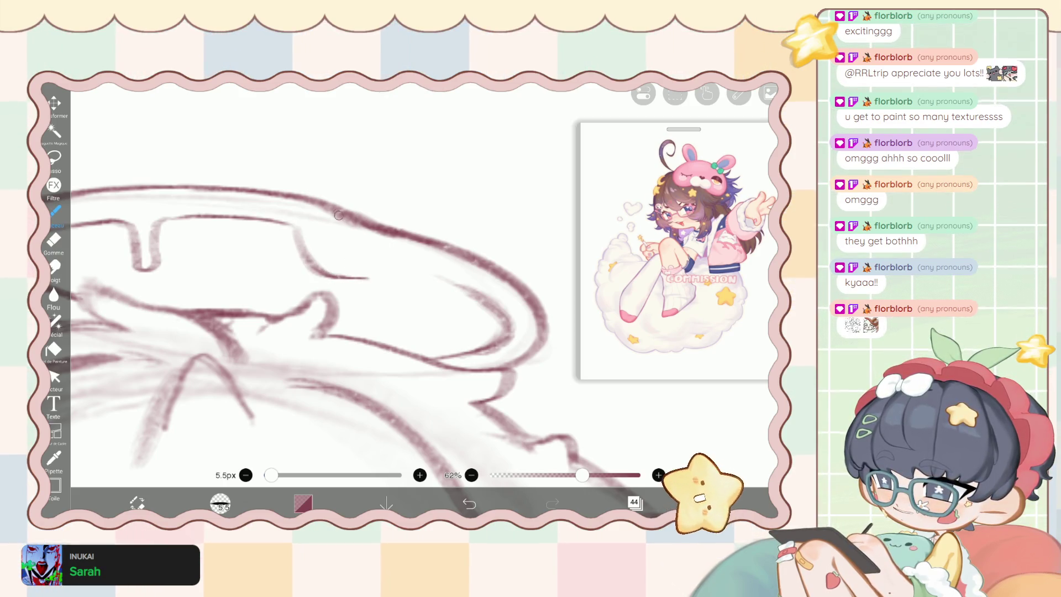
key(e)
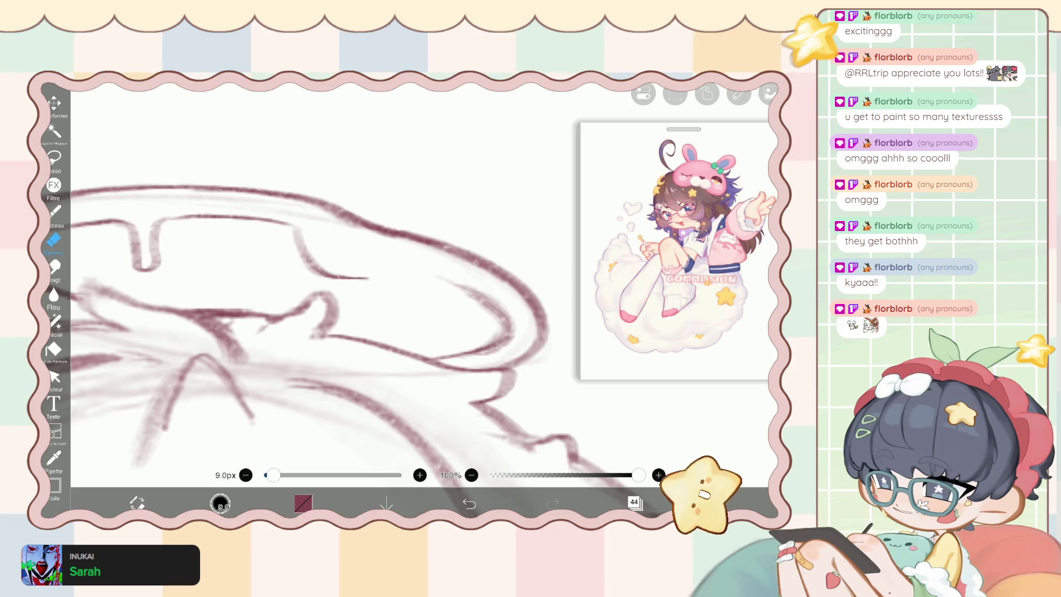
With the 5.5px, 62% brush, darken and join the halo lines where they meet the hair.
key(b)
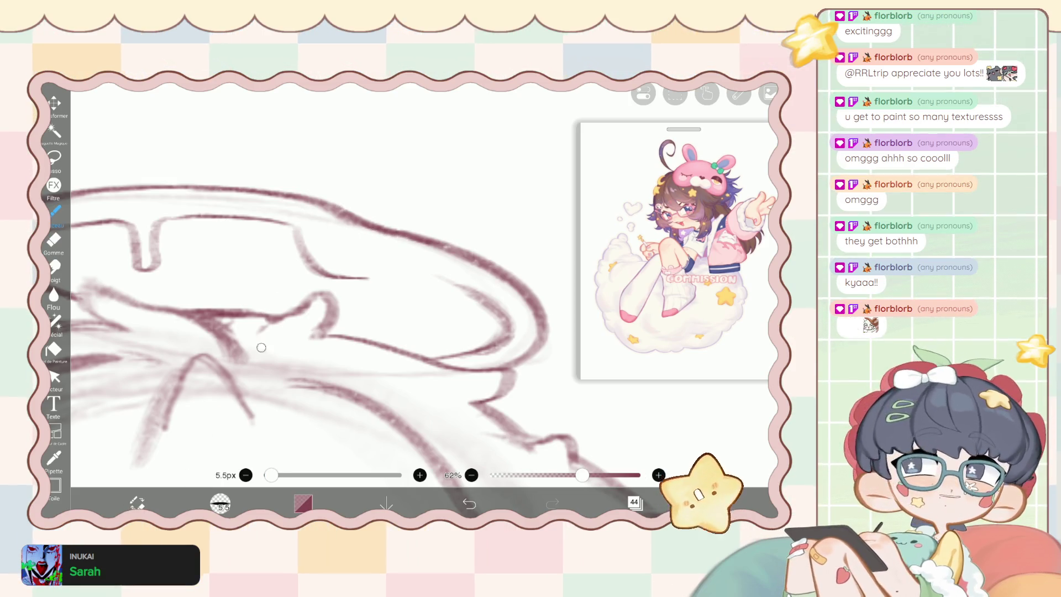
key(e)
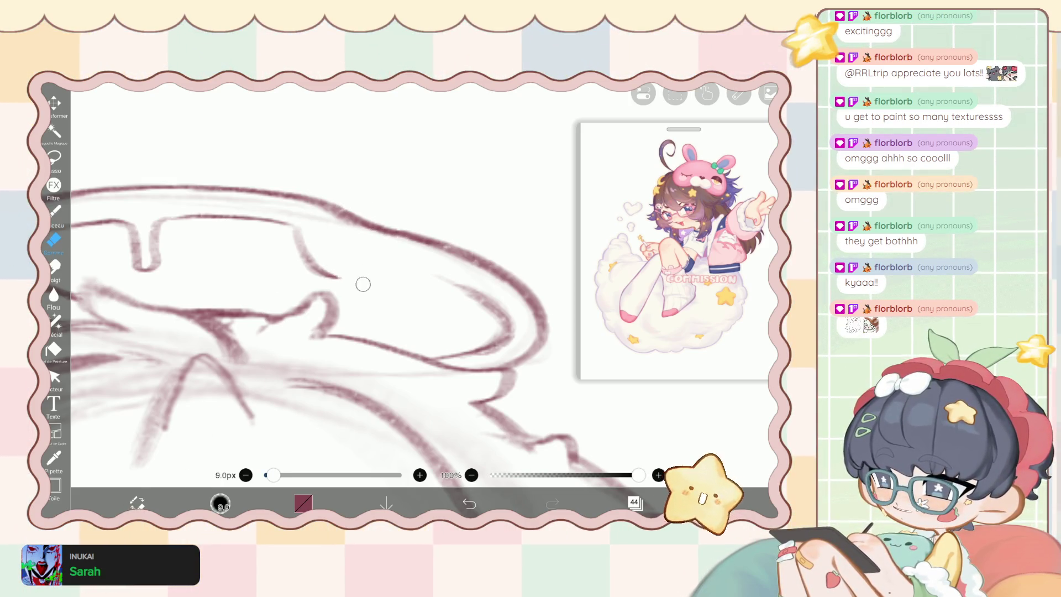
key(b)
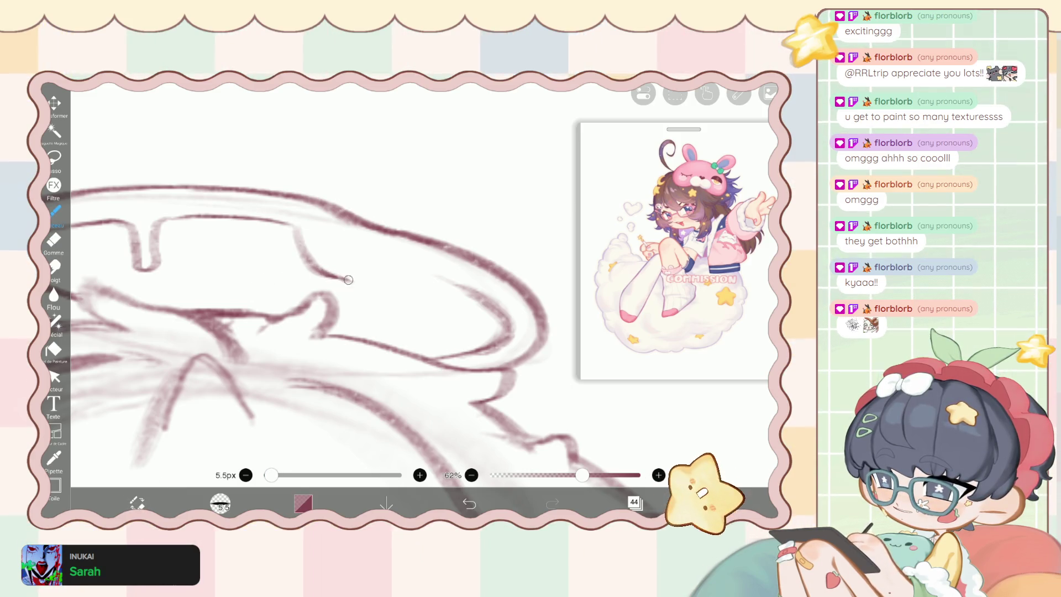
mouse_move(322, 272)
mouse_down()
mouse_move(340, 278)
mouse_move(330, 264)
mouse_up()
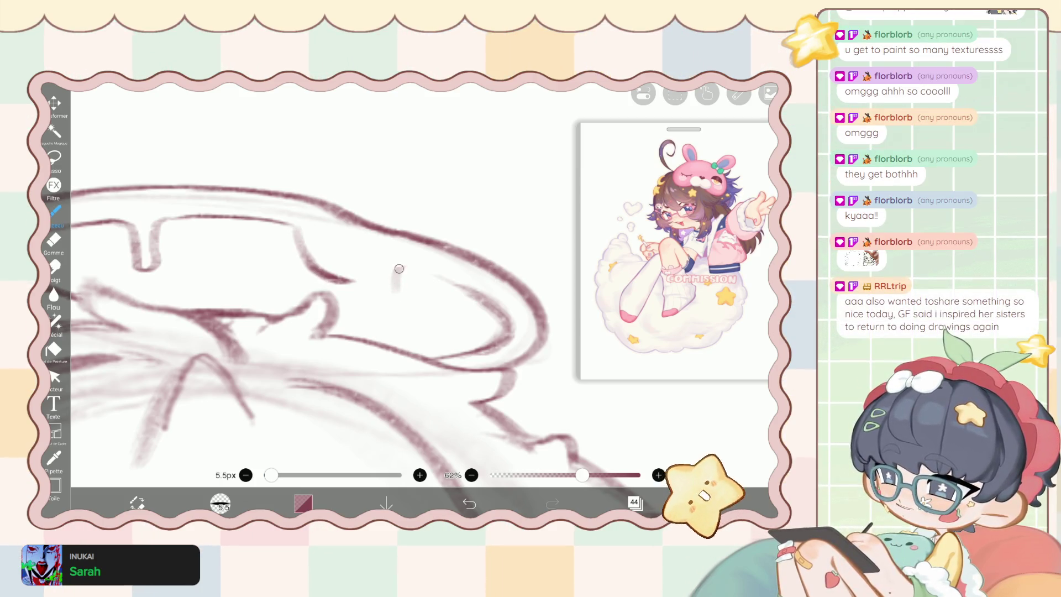
drag(399, 269, 393, 292)
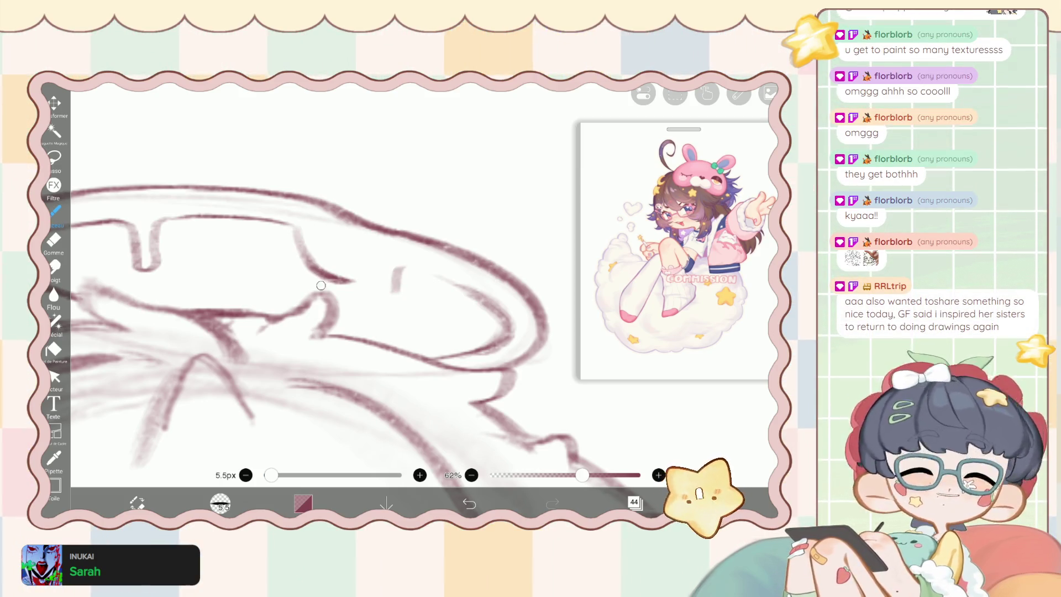
mouse_move(332, 275)
mouse_down()
mouse_move(366, 294)
mouse_move(354, 282)
mouse_move(397, 271)
mouse_move(389, 301)
mouse_move(385, 285)
mouse_move(382, 346)
mouse_move(362, 334)
mouse_move(362, 298)
mouse_move(364, 334)
mouse_up()
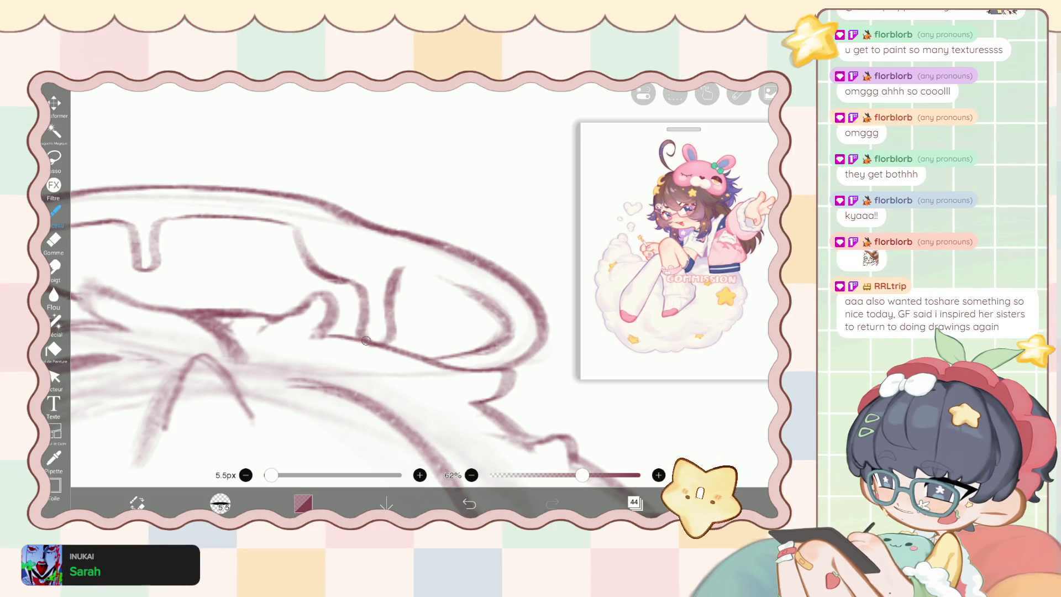
scroll(364, 334, down, 5)
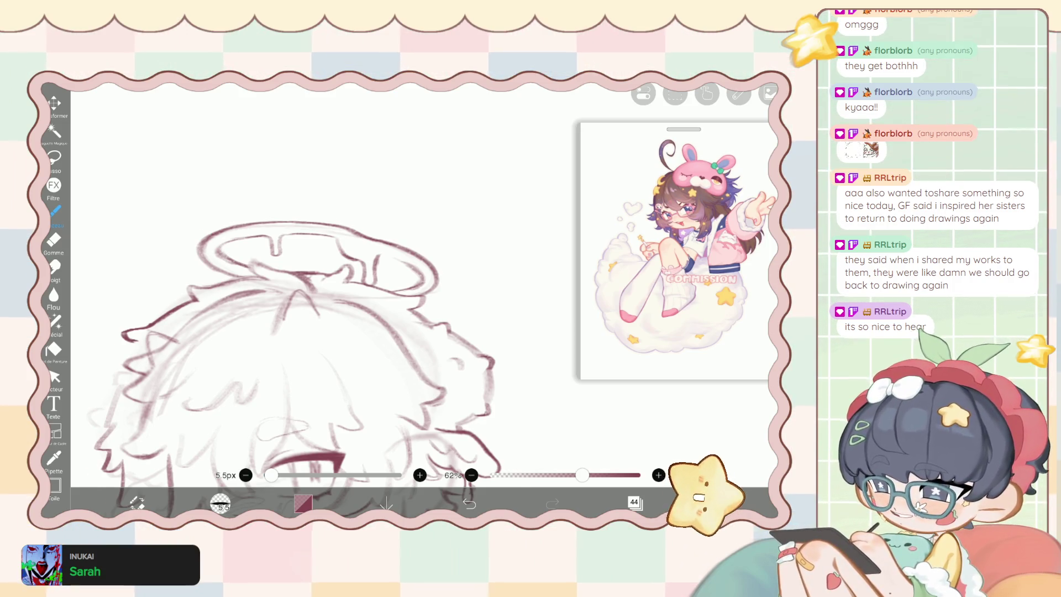
scroll(307, 348, up, 3)
Set the Stylo à liquifier to 47px and push the halo strokes into a smoother curve.
click(56, 322)
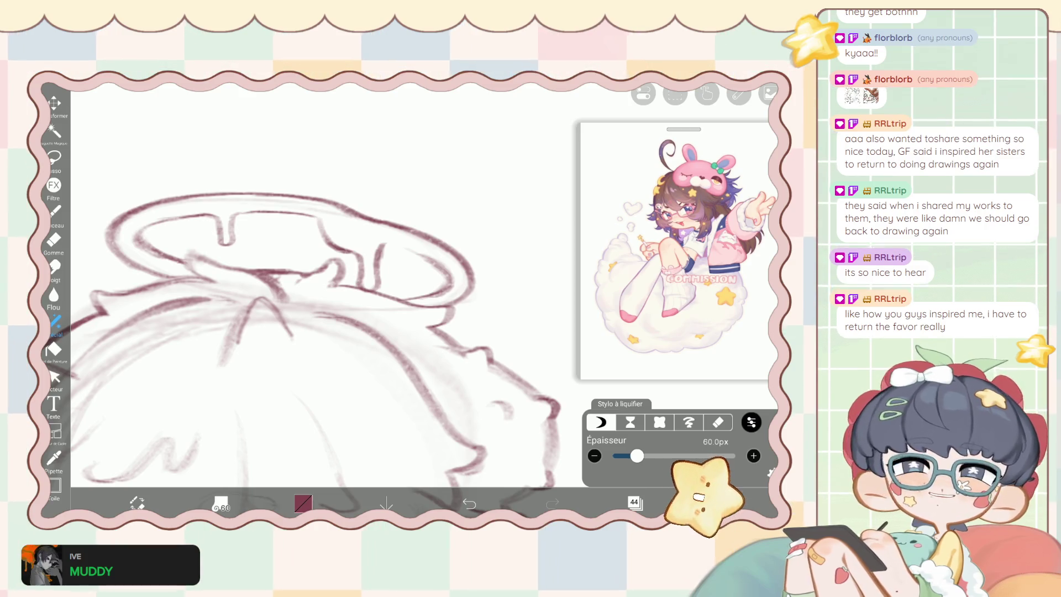
scroll(331, 331, up, 3)
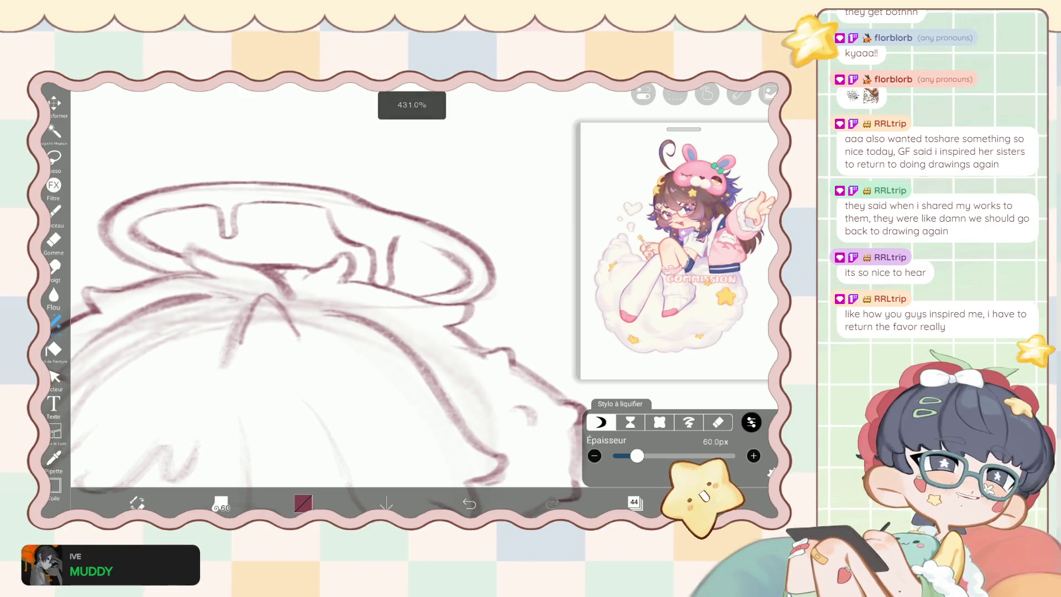
drag(637, 455, 633, 455)
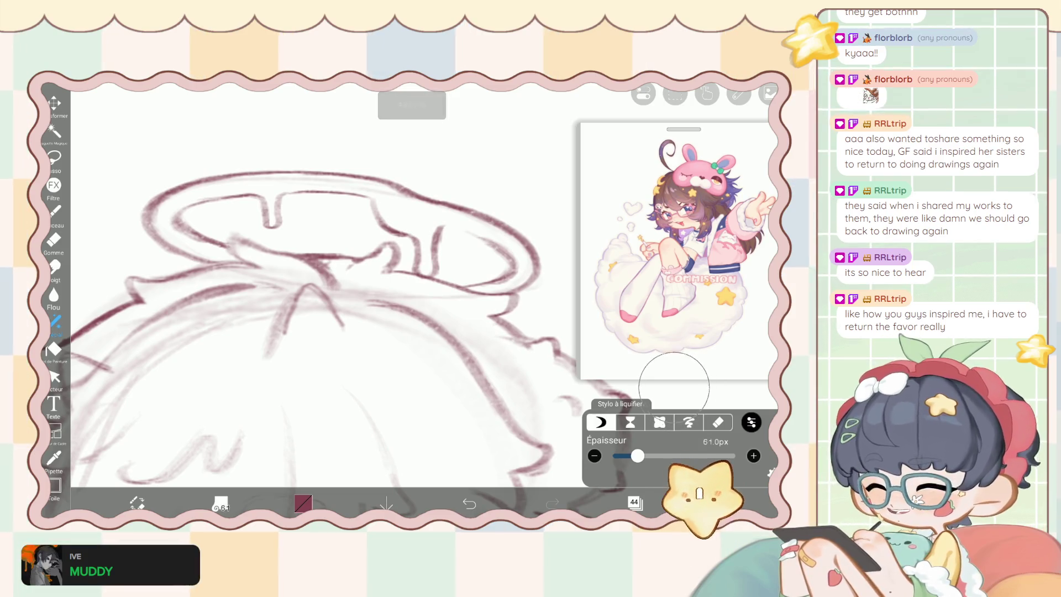
mouse_move(401, 254)
mouse_down()
mouse_move(436, 243)
mouse_move(435, 268)
mouse_move(411, 293)
mouse_move(418, 277)
mouse_up()
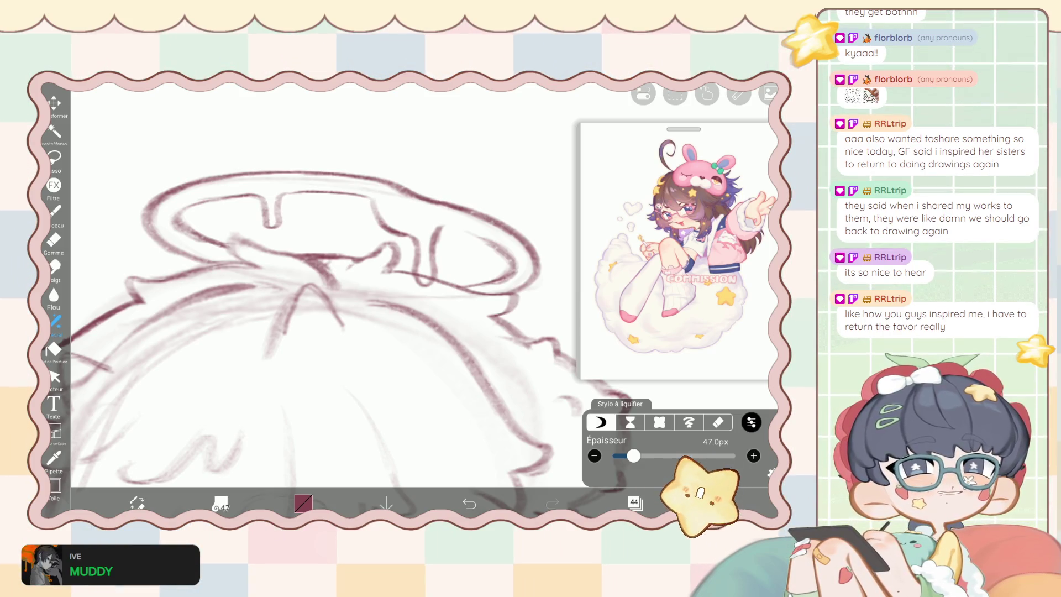
mouse_move(420, 252)
mouse_down()
mouse_move(414, 237)
mouse_move(451, 246)
mouse_move(433, 224)
mouse_up()
Redraw the halo's drip line downward with extra brush strokes.
key(b)
scroll(374, 269, up, 5)
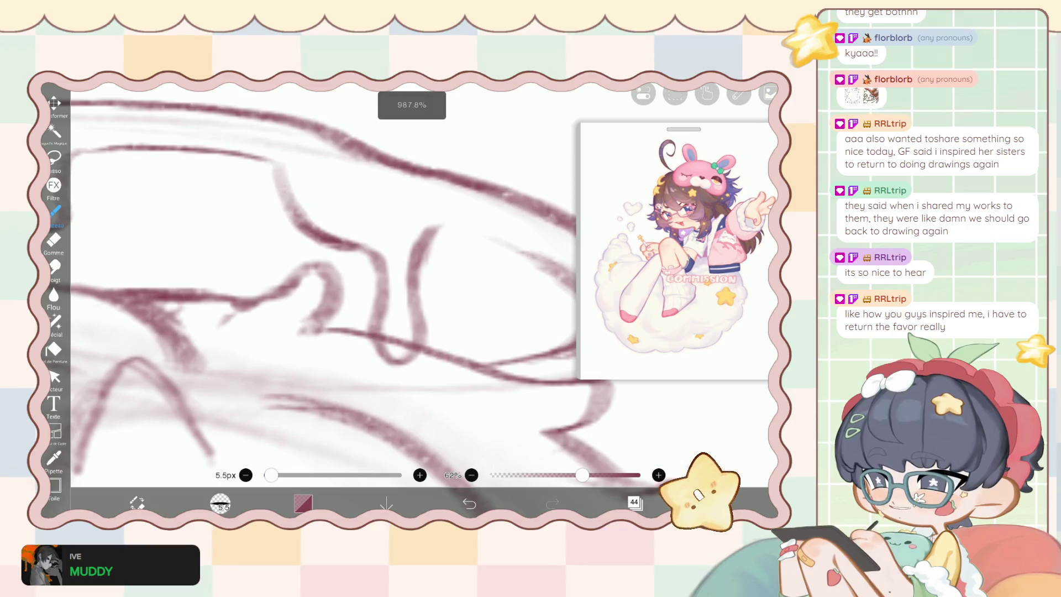
mouse_move(371, 252)
mouse_down()
mouse_move(386, 362)
mouse_move(409, 359)
mouse_up()
mouse_move(411, 321)
mouse_down()
mouse_move(408, 359)
mouse_move(387, 367)
mouse_up()
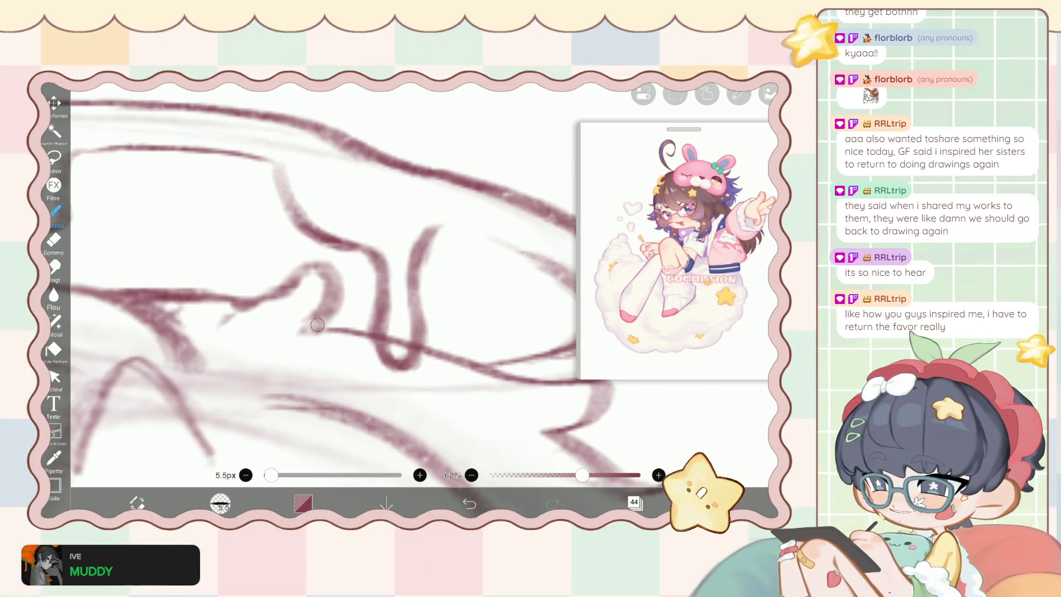
Shrink the Gomme eraser to 5.0px and lighten the rough vertical drip stroke.
key(e)
drag(272, 475, 269, 475)
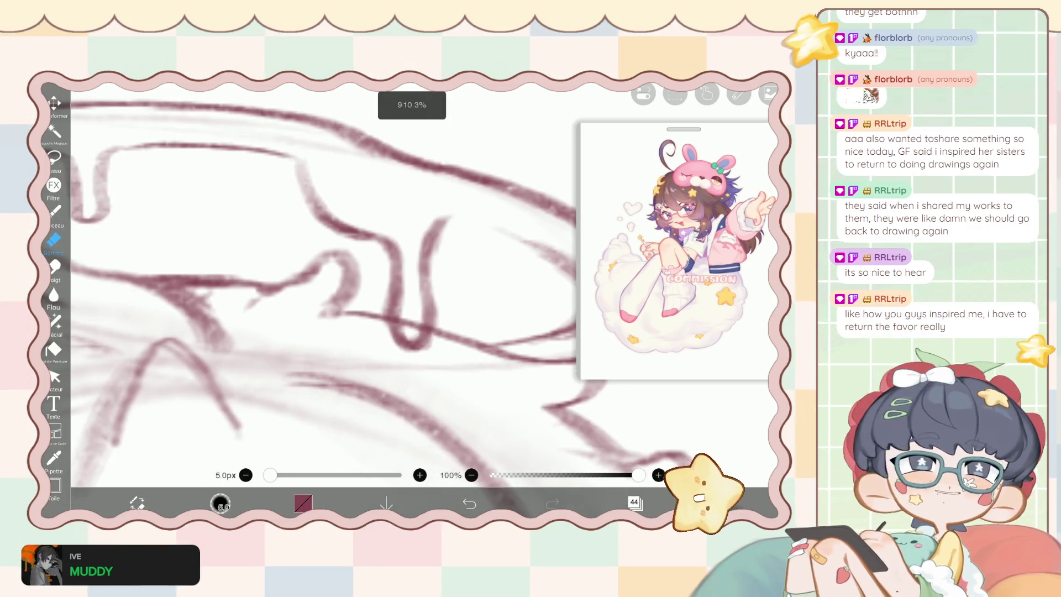
scroll(323, 293, down, 1)
scroll(323, 293, down, 1)
scroll(323, 292, up, 2)
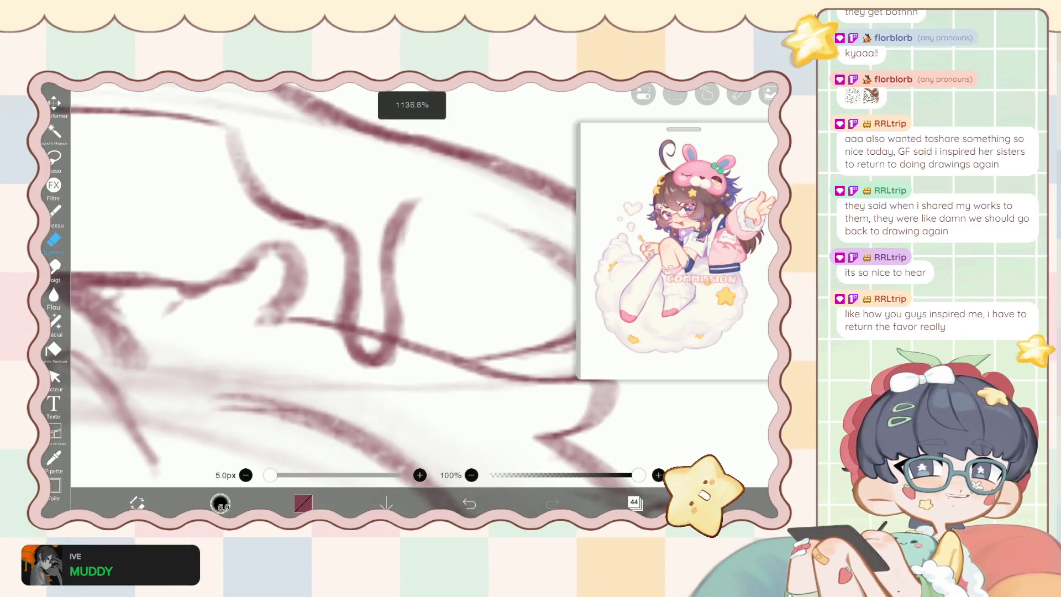
scroll(323, 293, right, 1)
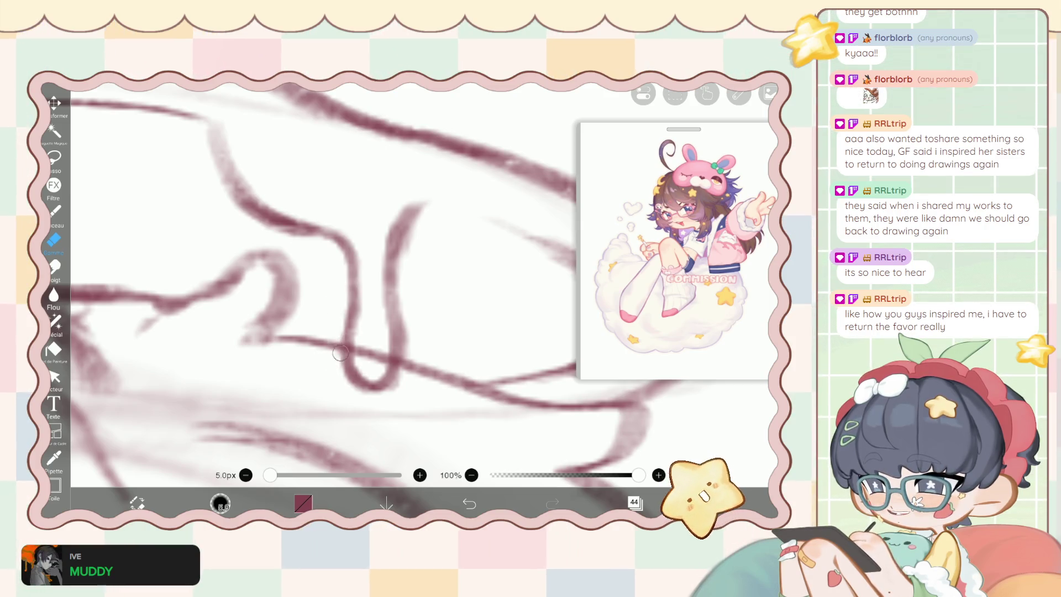
mouse_move(413, 258)
mouse_down()
mouse_move(407, 230)
mouse_move(407, 350)
mouse_move(386, 393)
mouse_up()
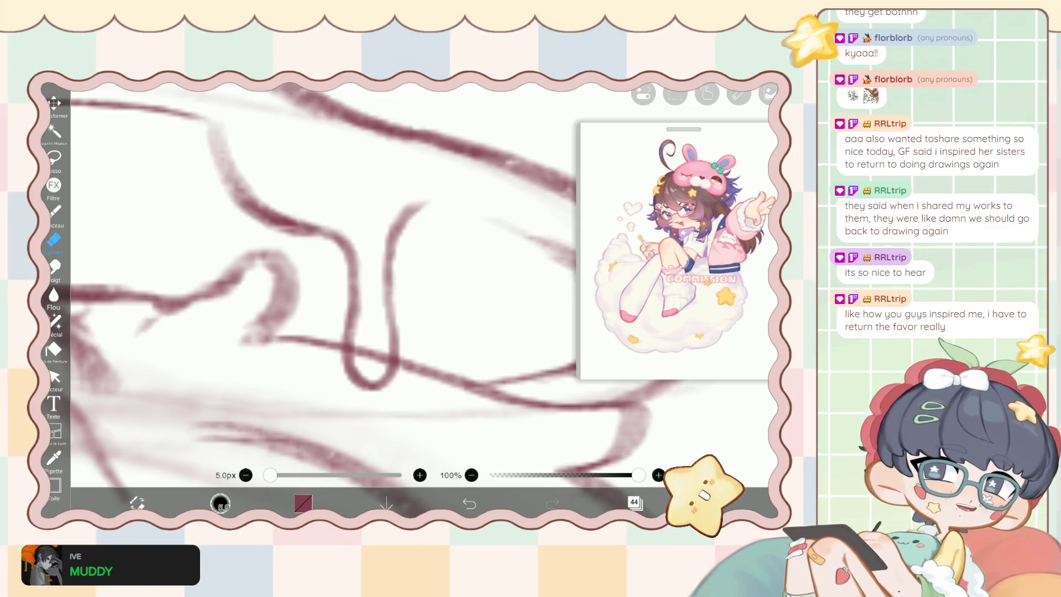
scroll(360, 351, down, 1)
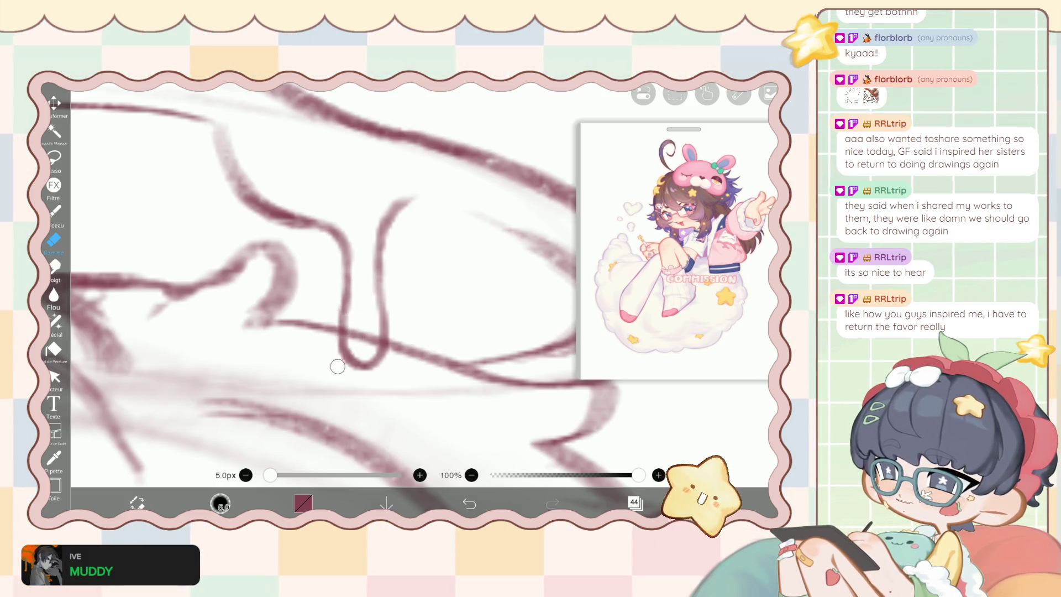
scroll(354, 287, down, 2)
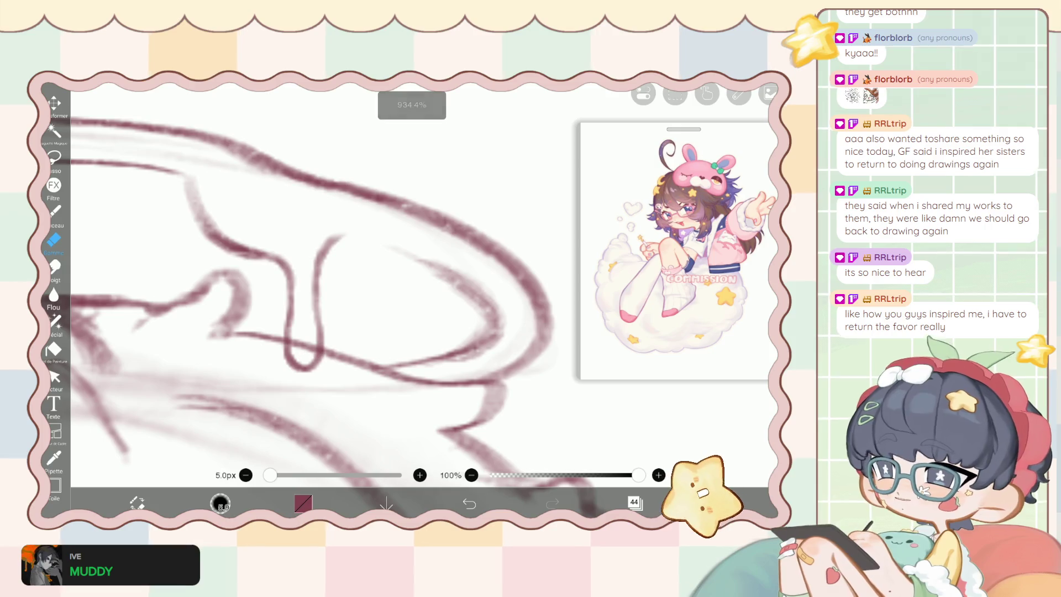
Trace a new curved stroke along the halo's loop with the 5.5px, 62% Pinceau brush.
key(b)
scroll(354, 287, down, 1)
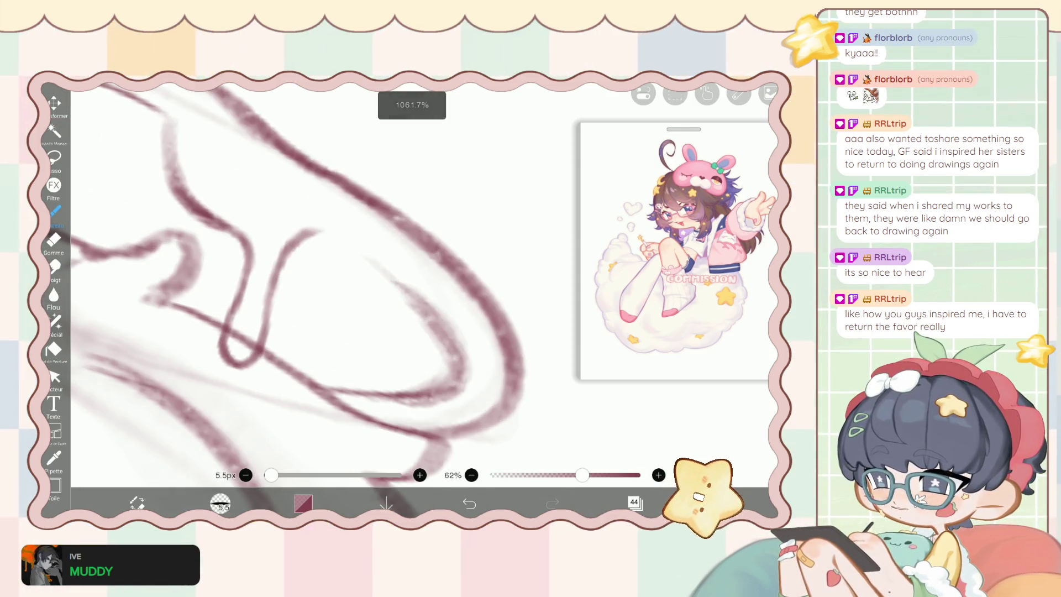
mouse_move(331, 232)
mouse_down()
mouse_move(437, 318)
mouse_move(456, 378)
mouse_up()
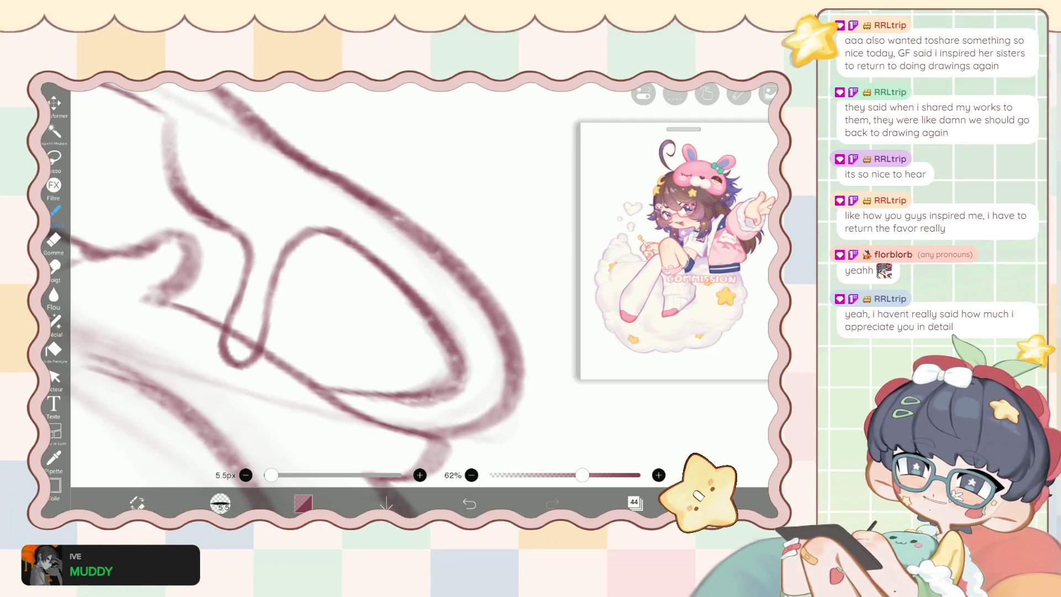
scroll(290, 293, down, 3)
scroll(277, 331, down, 5)
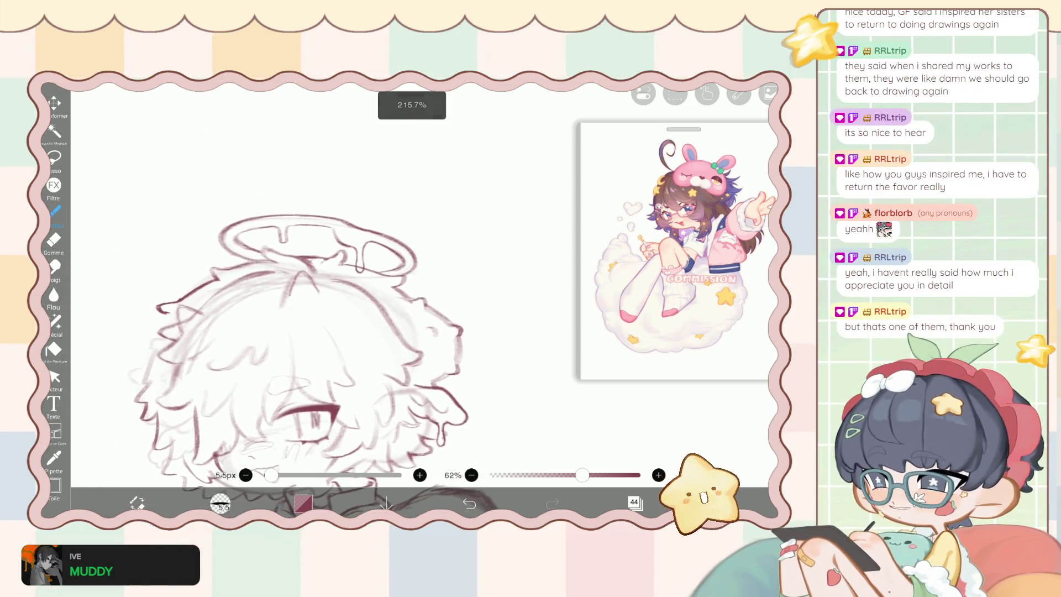
scroll(276, 332, up, 3)
scroll(288, 319, up, 1)
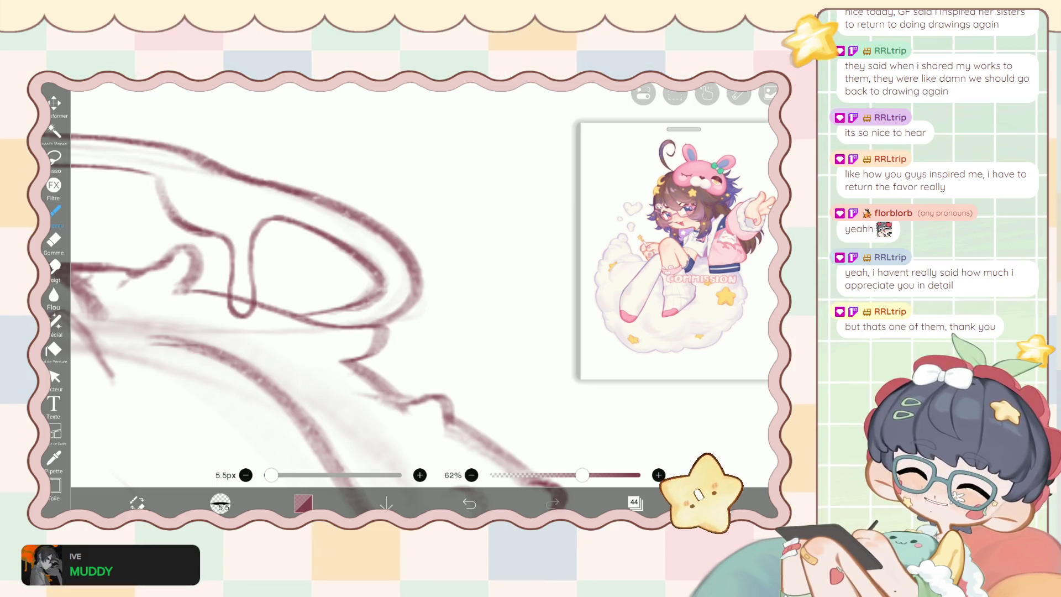
scroll(304, 276, up, 5)
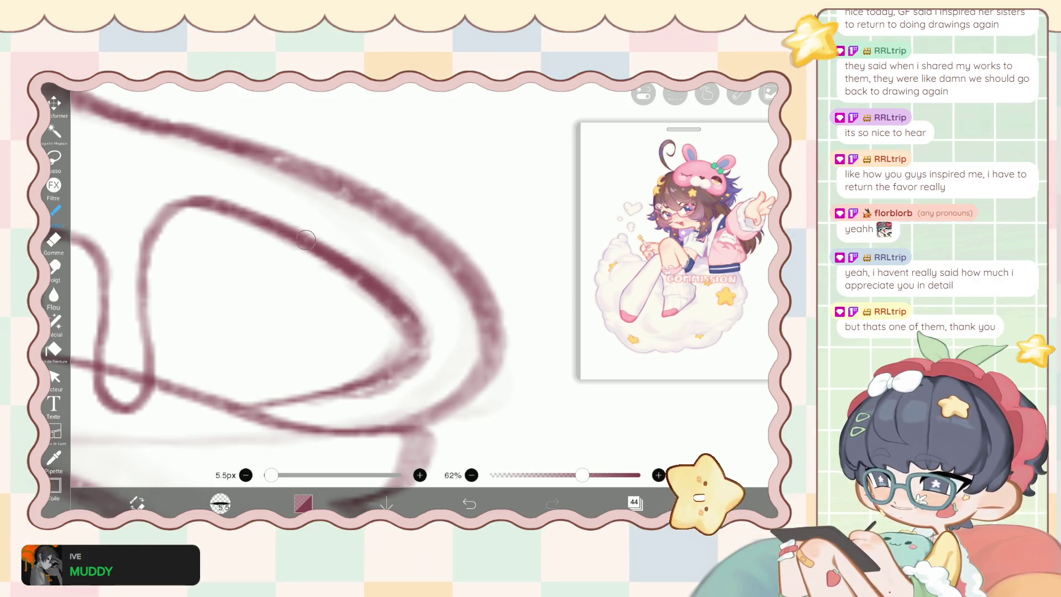
Erase a stretch of the halo's outer curve with the Gomme eraser enlarged to 8.3px.
key(e)
scroll(333, 407, up, 1)
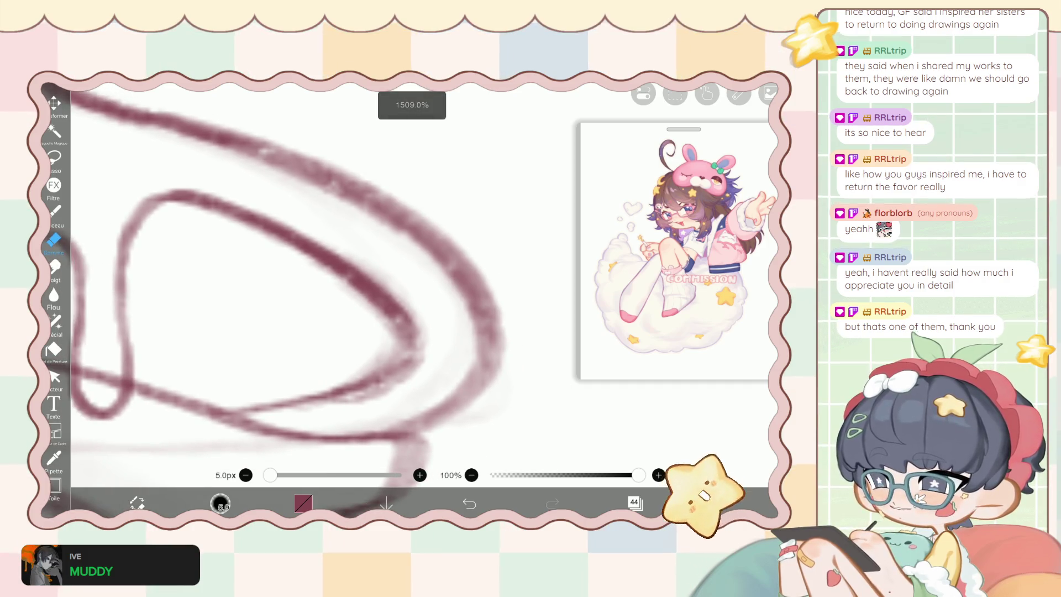
key(bracketright)
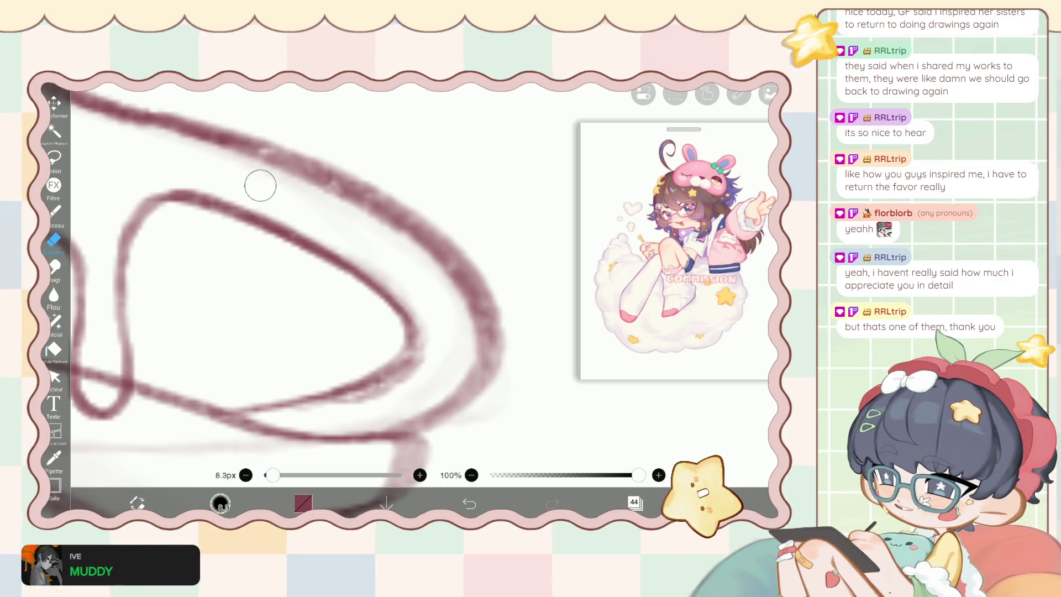
scroll(224, 128, down, 1)
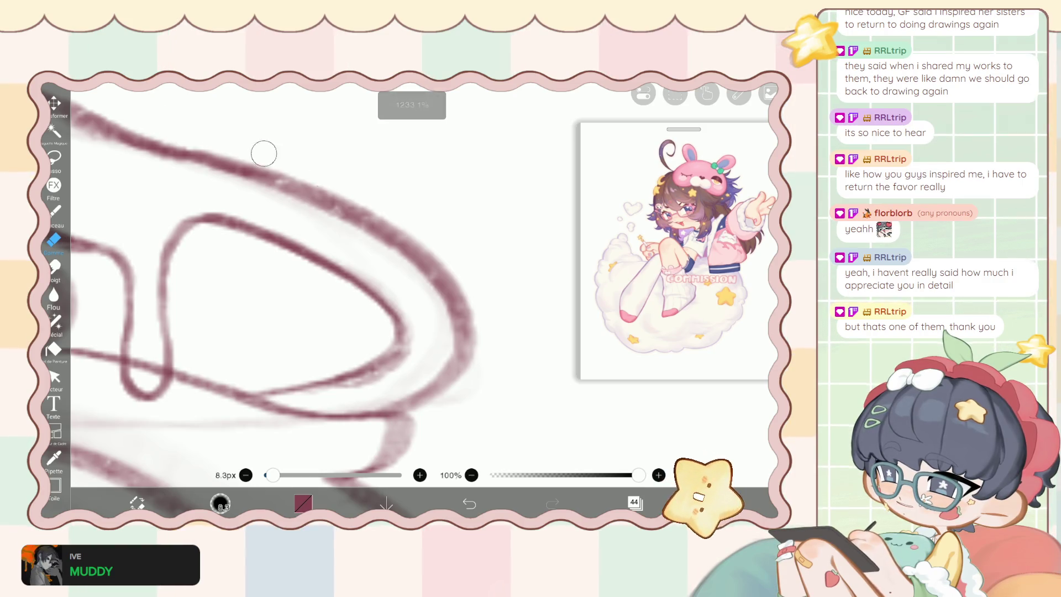
drag(481, 367, 452, 354)
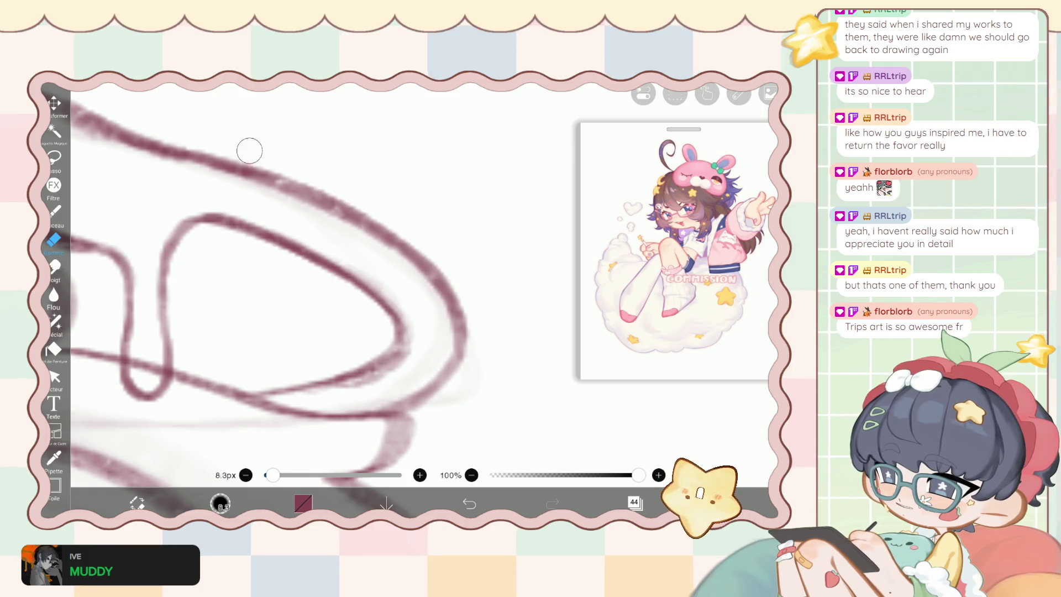
scroll(288, 304, down, 3)
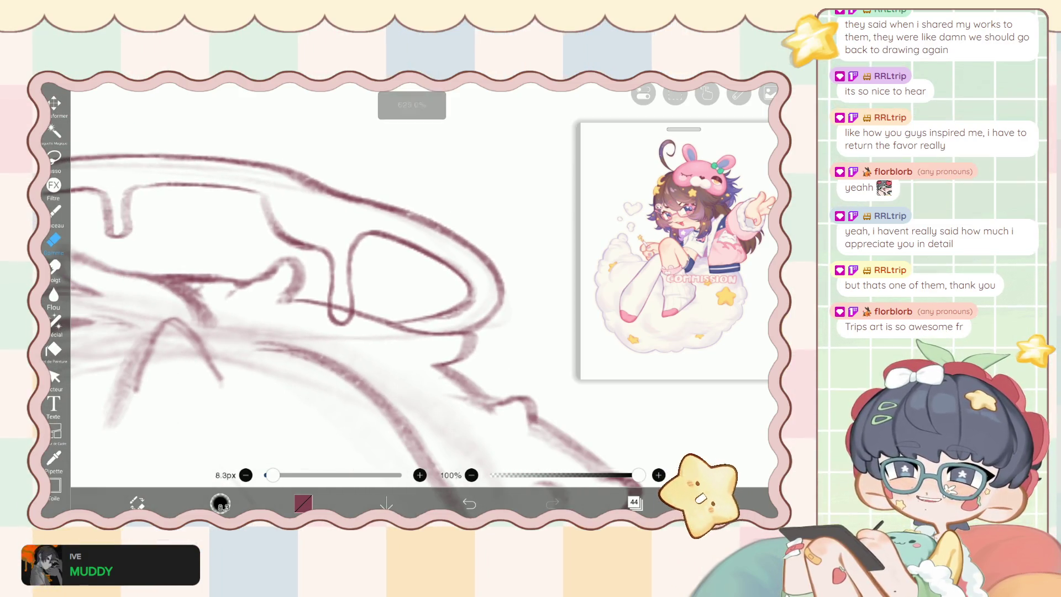
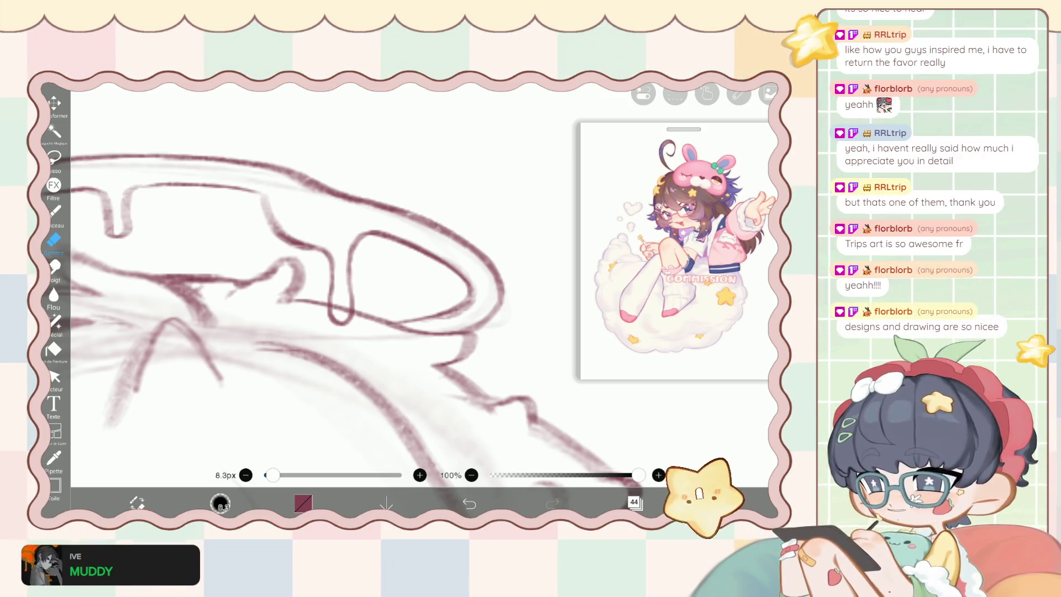
Undo the last eraser stroke and erase a stray section of the halo's upper outline.
scroll(332, 303, up, 3)
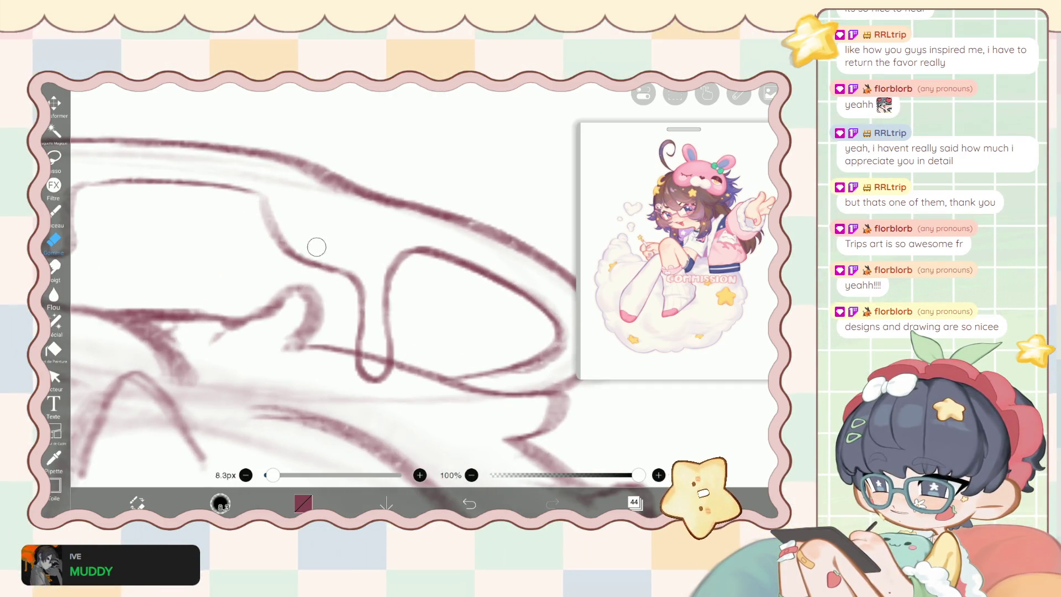
key(ctrl+z)
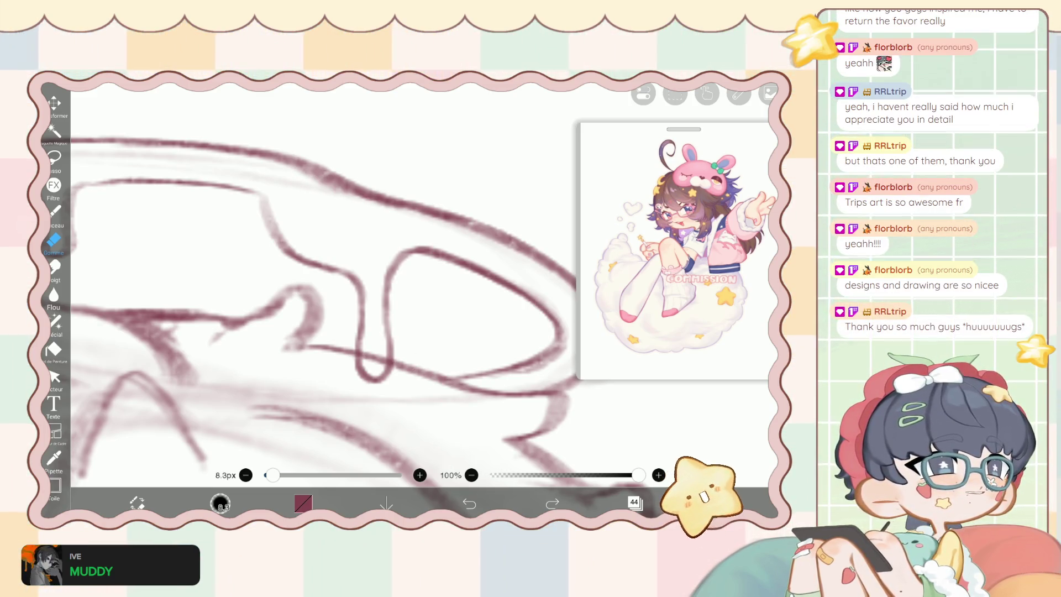
mouse_move(325, 195)
mouse_down()
mouse_move(323, 182)
mouse_move(361, 178)
mouse_up()
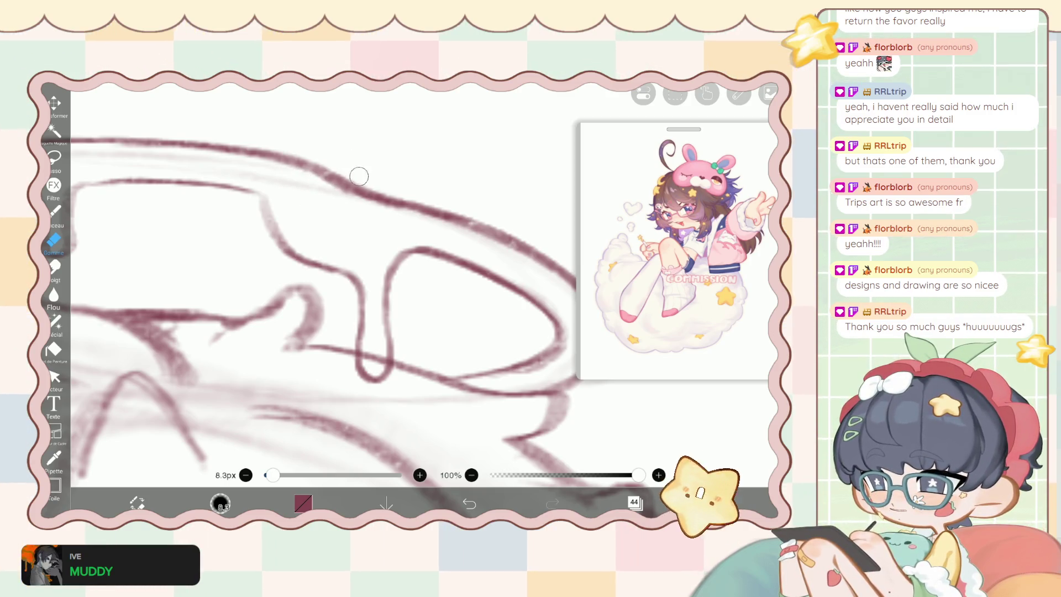
Switch to the Spécial liquify pen with Épaisseur set to 57px.
scroll(331, 287, down, 5)
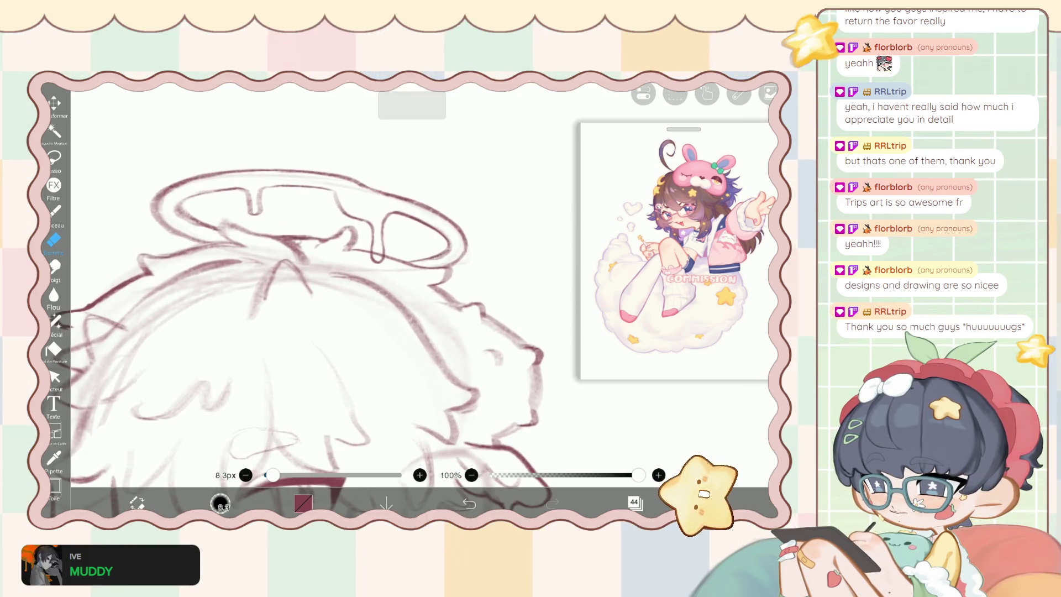
scroll(332, 287, up, 2)
click(55, 320)
drag(633, 455, 637, 455)
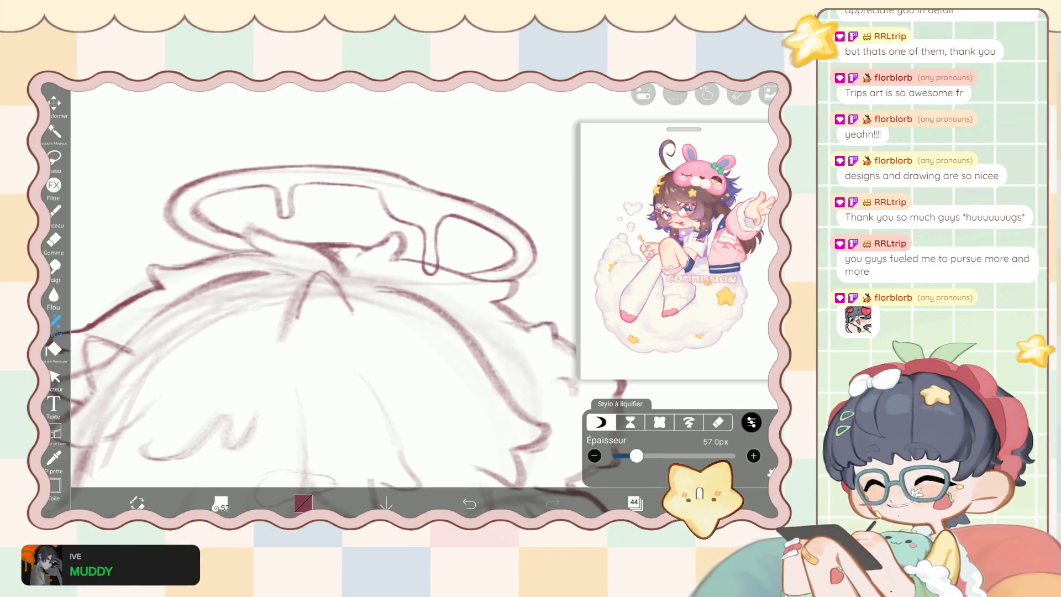
Push the hair strokes outward with the liquify pen into a puffier shape, and raise Force to 100%.
drag(331, 276, 357, 302)
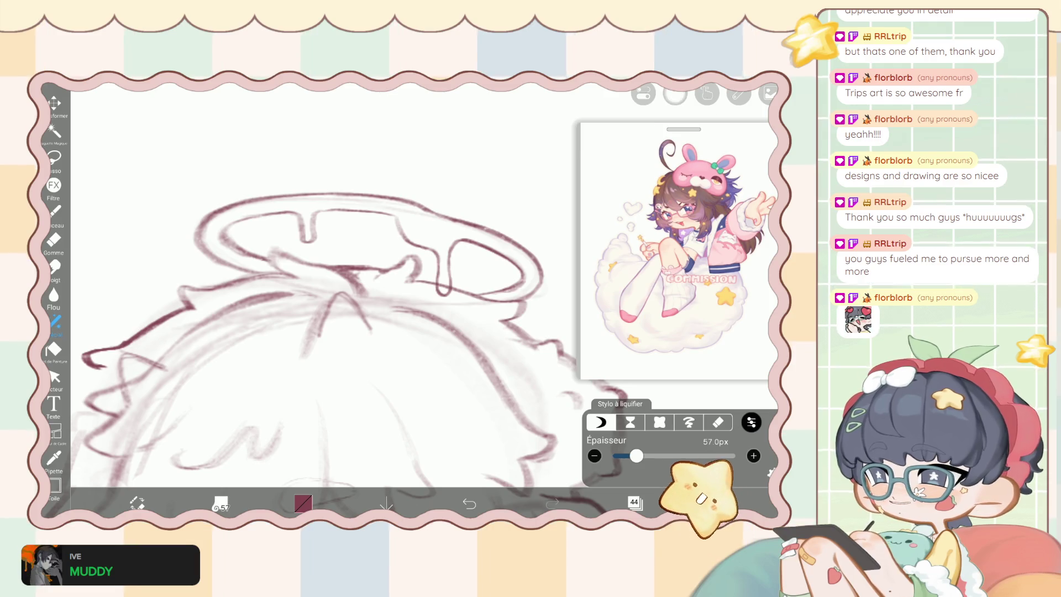
click(675, 94)
click(621, 146)
mouse_move(192, 264)
mouse_down()
mouse_move(196, 277)
mouse_move(173, 230)
mouse_move(198, 234)
mouse_up()
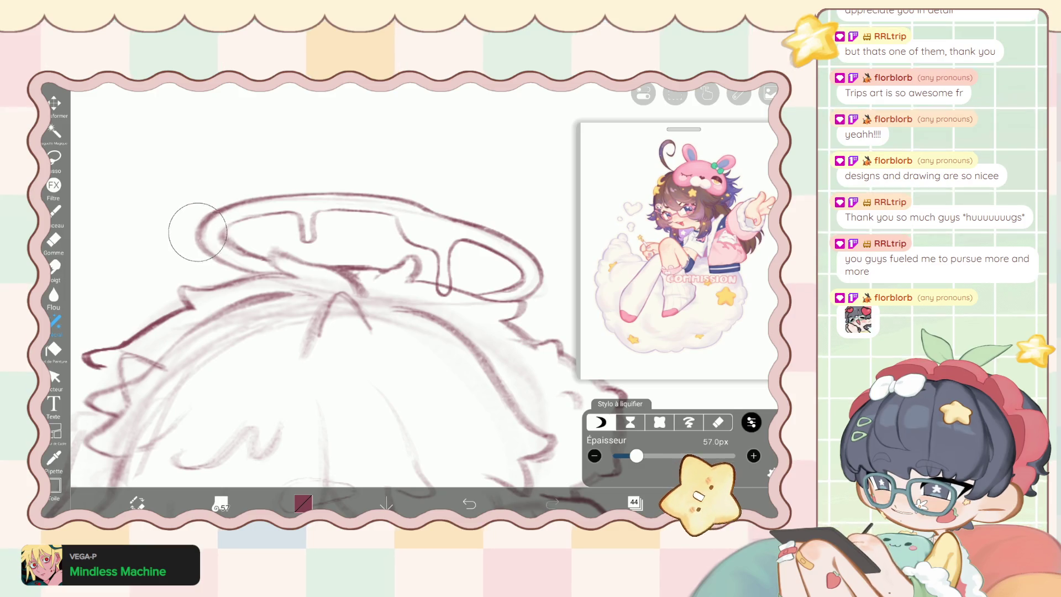
scroll(332, 331, down, 5)
drag(748, 389, 750, 389)
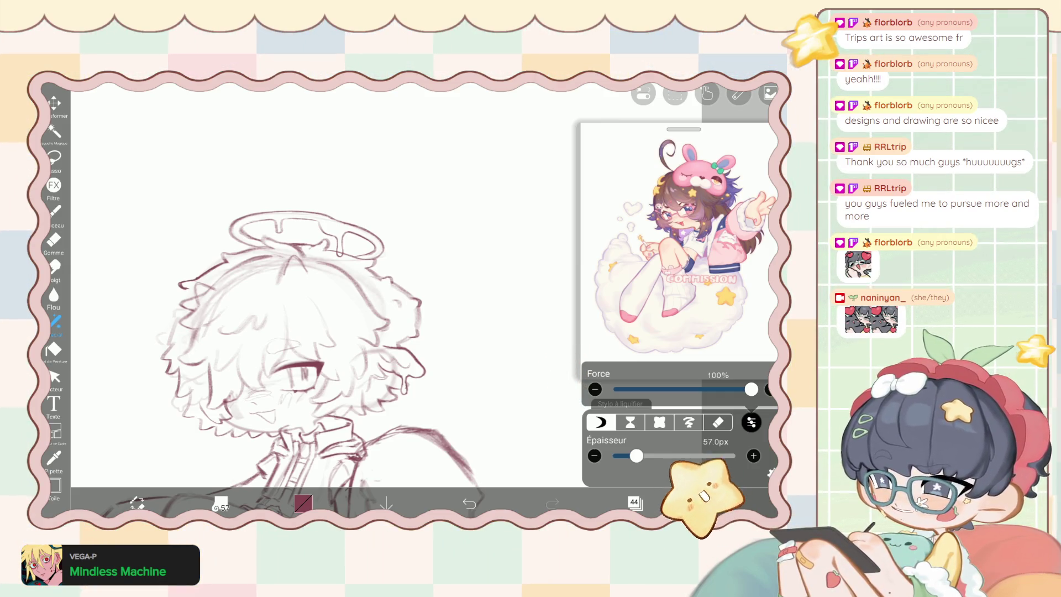
click(55, 211)
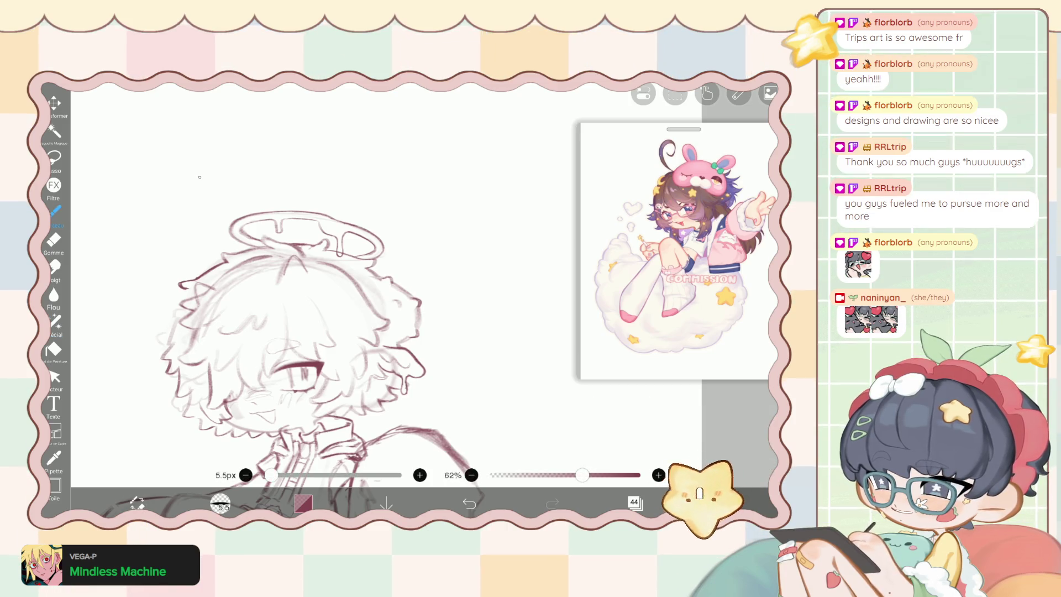
scroll(331, 304, down, 3)
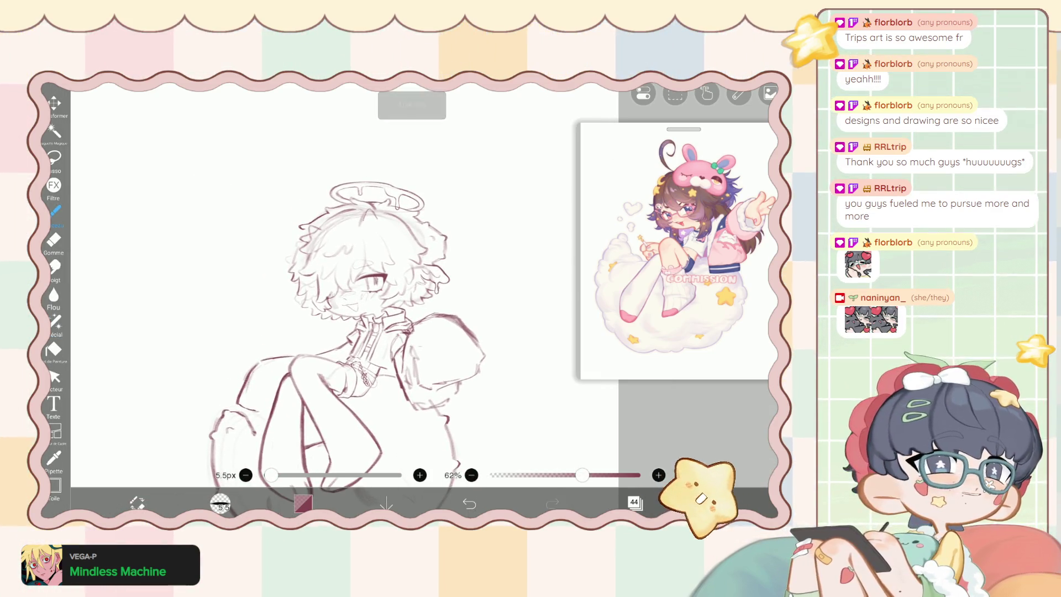
scroll(364, 331, up, 3)
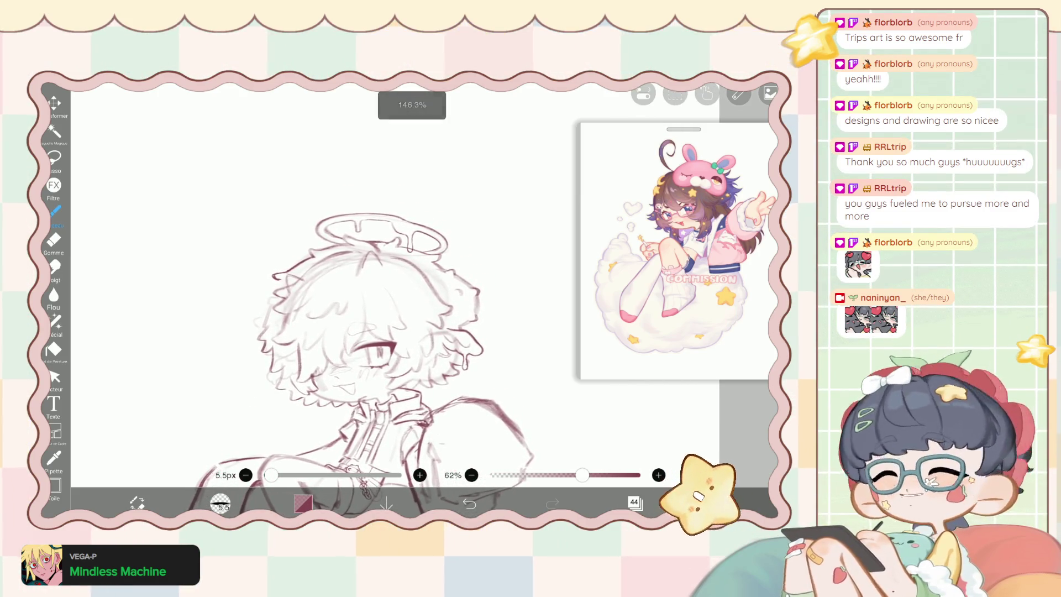
click(55, 320)
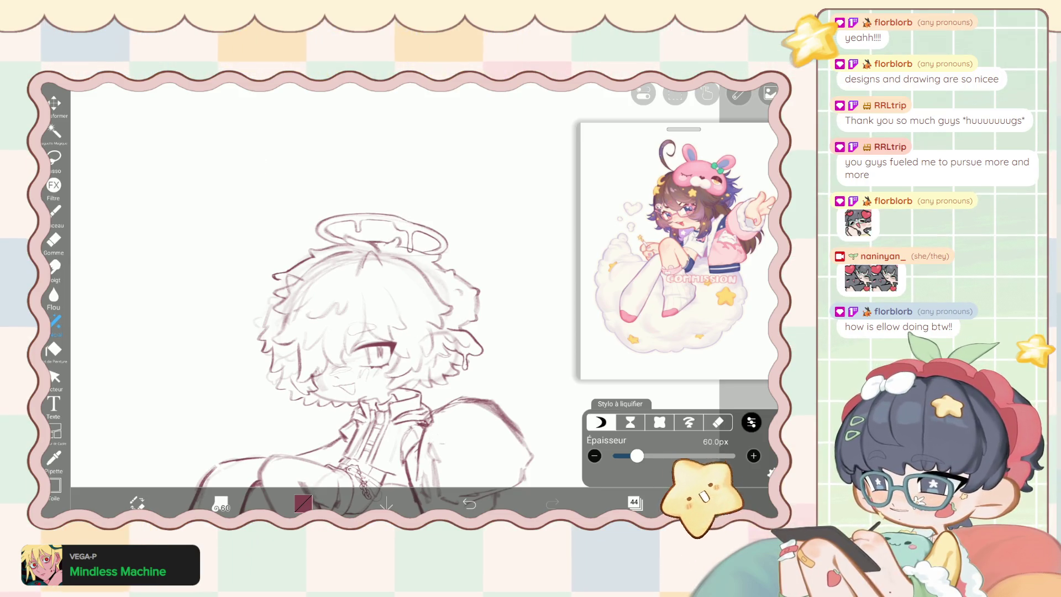
Set the liquify Force to 94%, then switch back to the Pinceau sketching brush.
scroll(375, 343, down, 3)
click(751, 422)
drag(615, 389, 733, 389)
drag(709, 389, 741, 389)
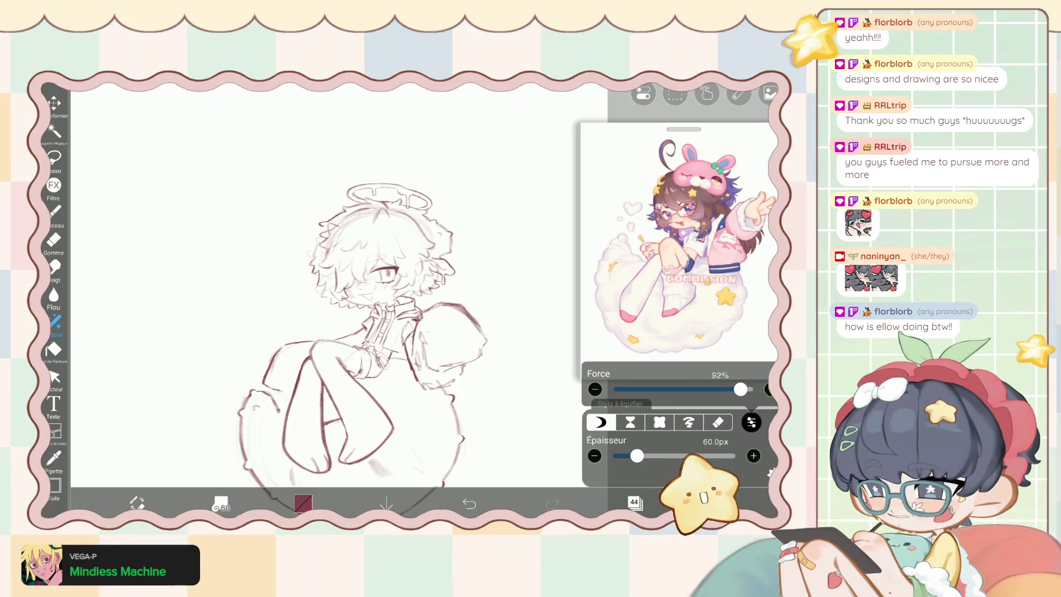
click(53, 211)
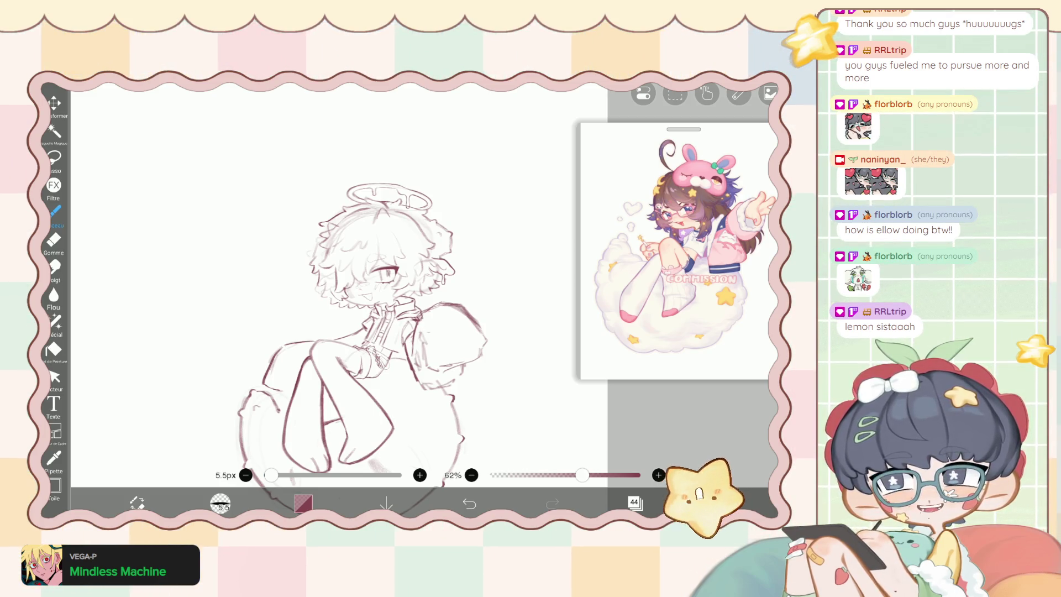
Sketch the outer and inner rectangles of a phone frame in the empty canvas area.
scroll(478, 356, up, 3)
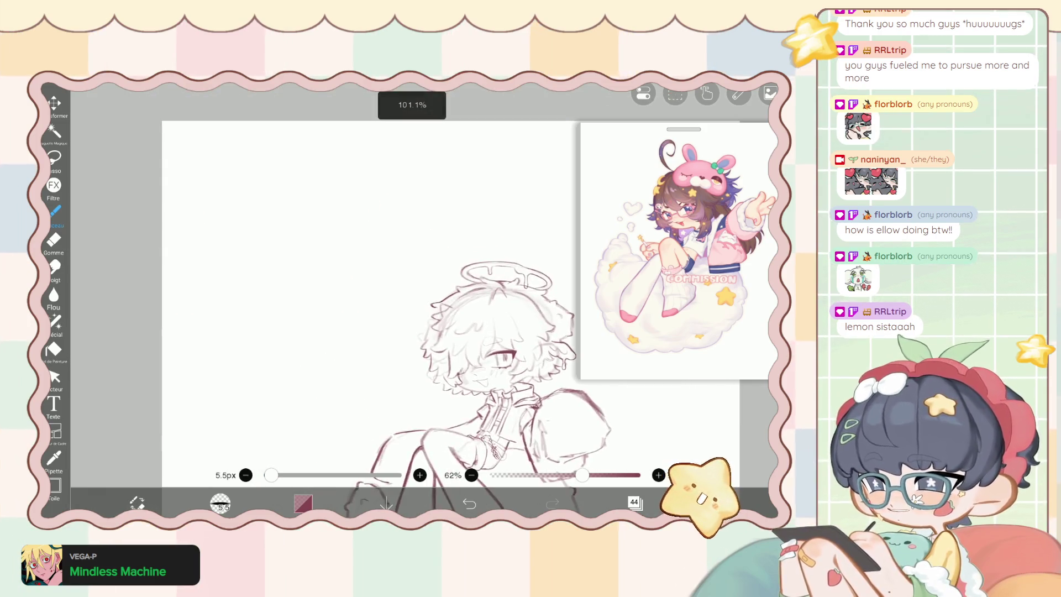
scroll(478, 356, up, 2)
mouse_move(356, 157)
mouse_down()
mouse_move(259, 156)
mouse_move(253, 191)
mouse_move(287, 368)
mouse_move(364, 359)
mouse_up()
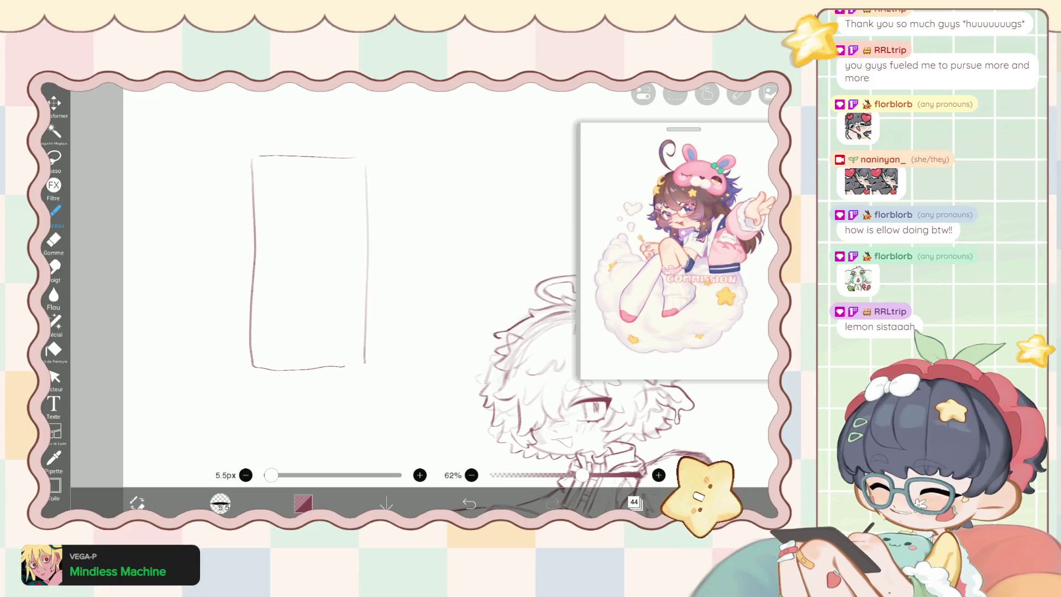
scroll(223, 178, up, 2)
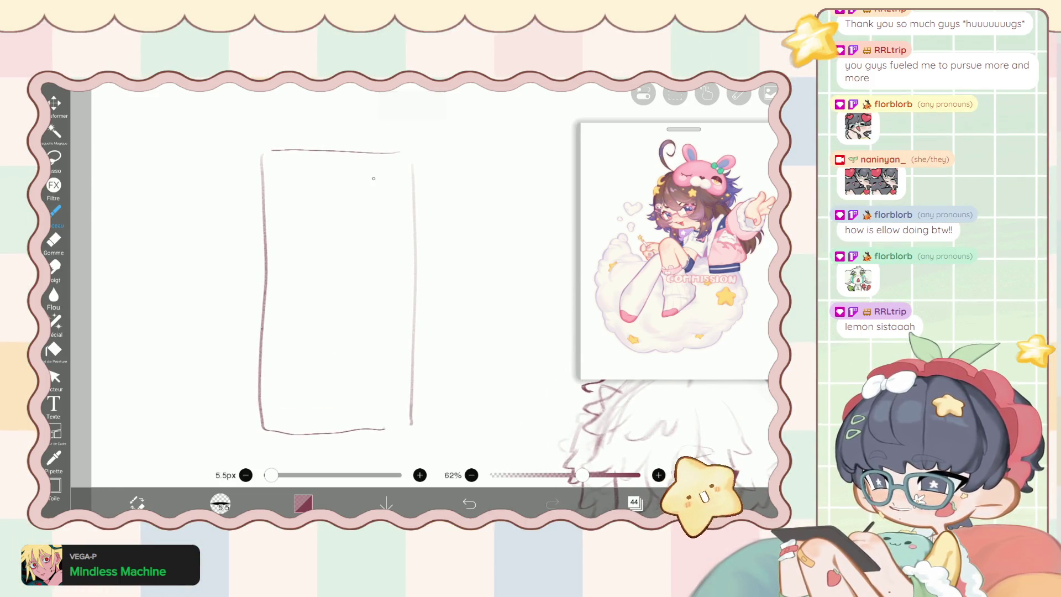
mouse_move(392, 167)
mouse_down()
mouse_move(291, 165)
mouse_move(291, 374)
mouse_move(389, 367)
mouse_up()
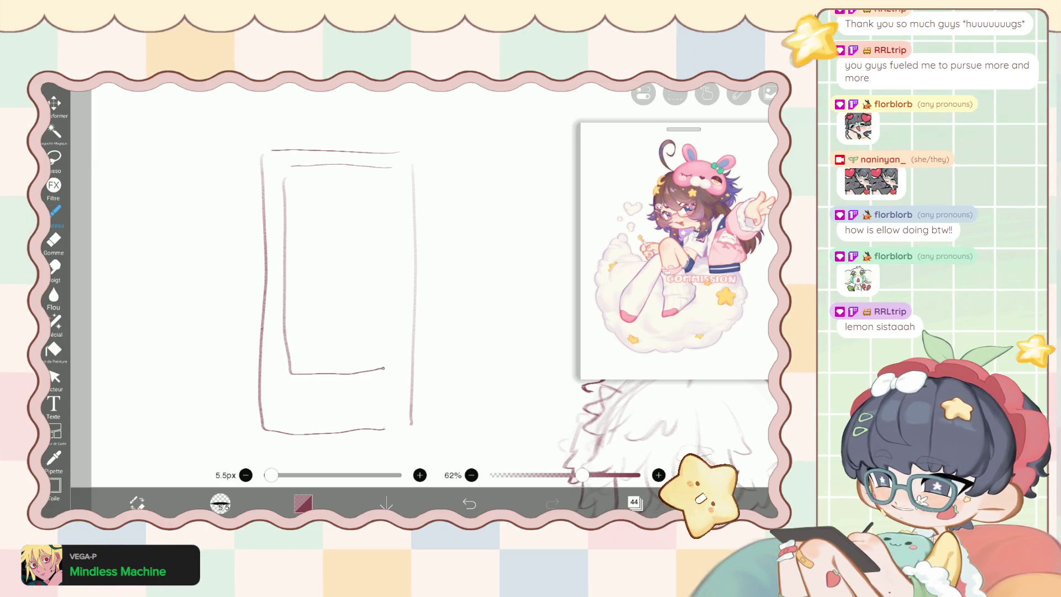
drag(394, 172, 392, 363)
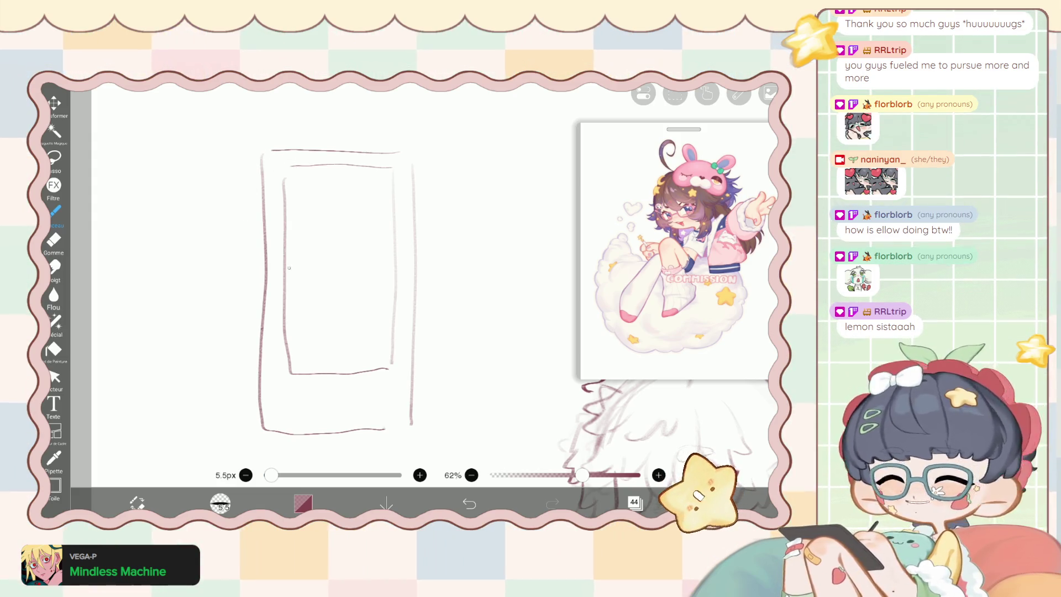
Doodle a small oval loop, a flower and a leaf inside the frame.
drag(296, 275, 273, 258)
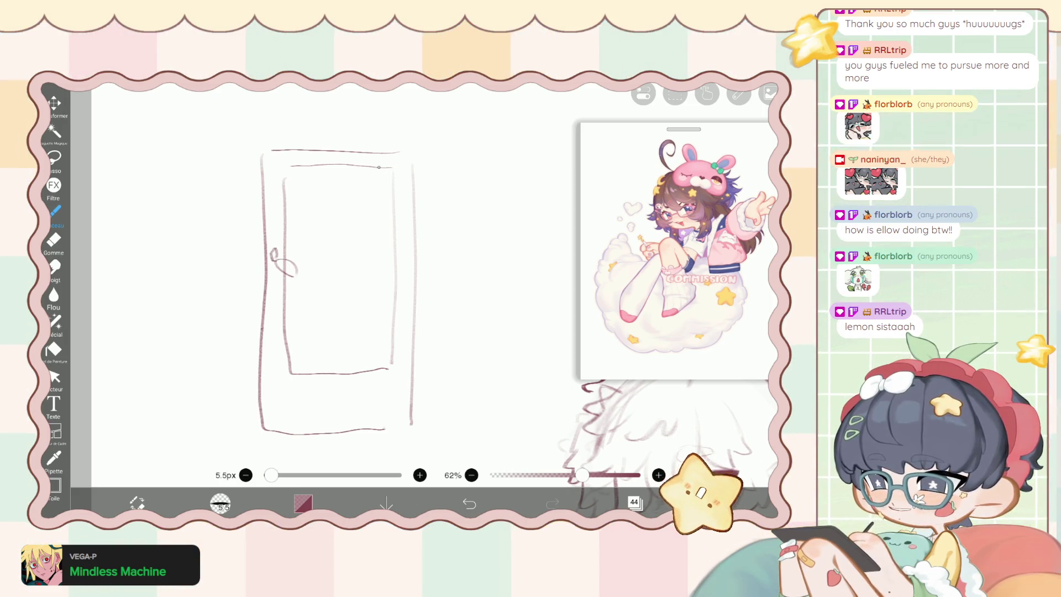
mouse_move(388, 188)
mouse_down()
mouse_move(364, 208)
mouse_move(381, 212)
mouse_up()
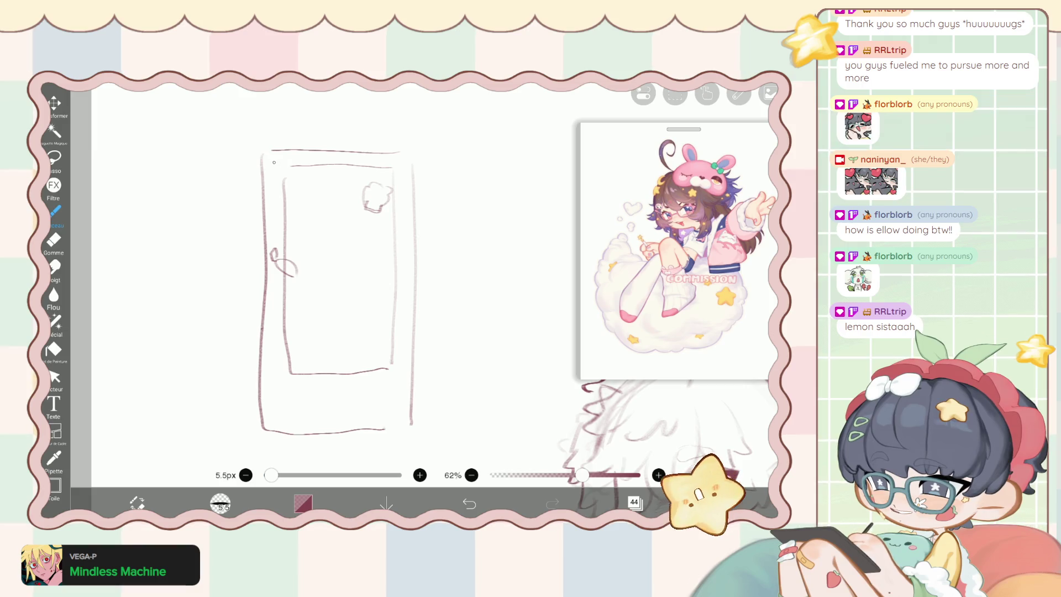
drag(307, 338, 286, 347)
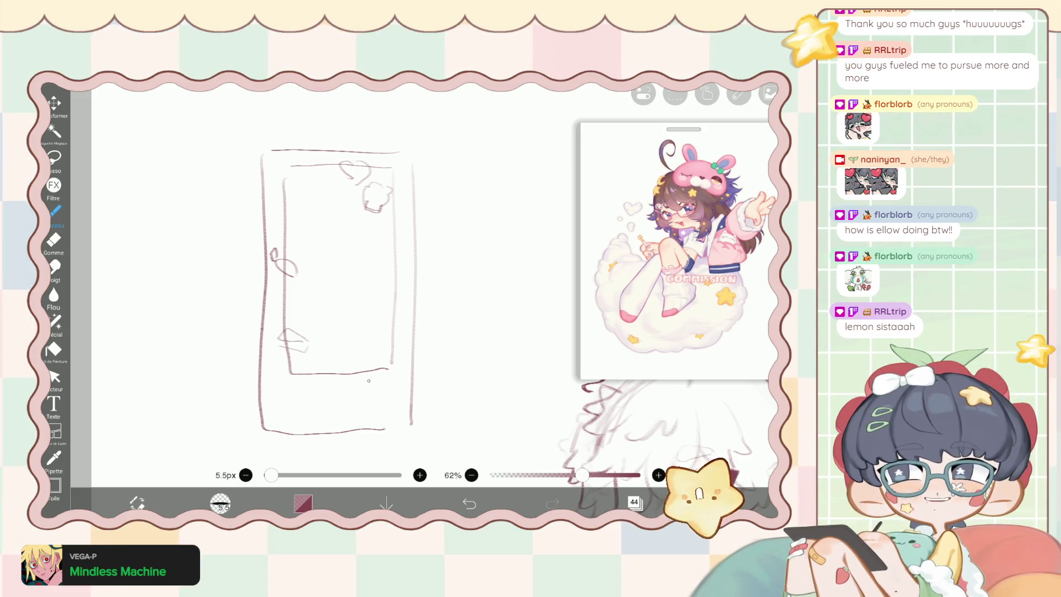
Sketch a small head peeking below the frame's corner.
mouse_move(371, 375)
mouse_down()
mouse_move(367, 386)
mouse_move(392, 389)
mouse_move(373, 390)
mouse_move(358, 424)
mouse_up()
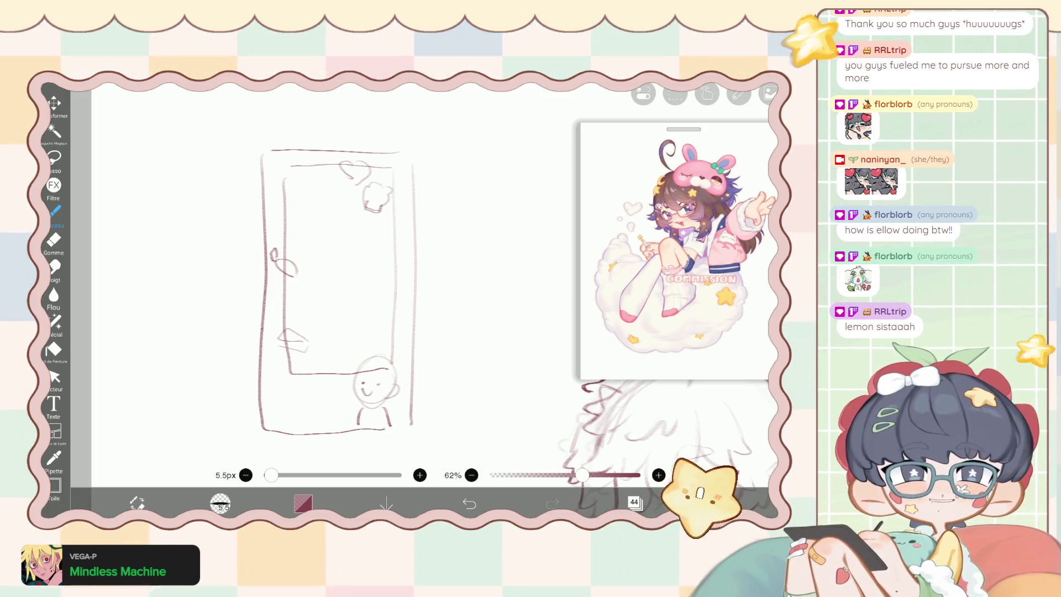
scroll(337, 287, up, 1)
scroll(343, 277, down, 1)
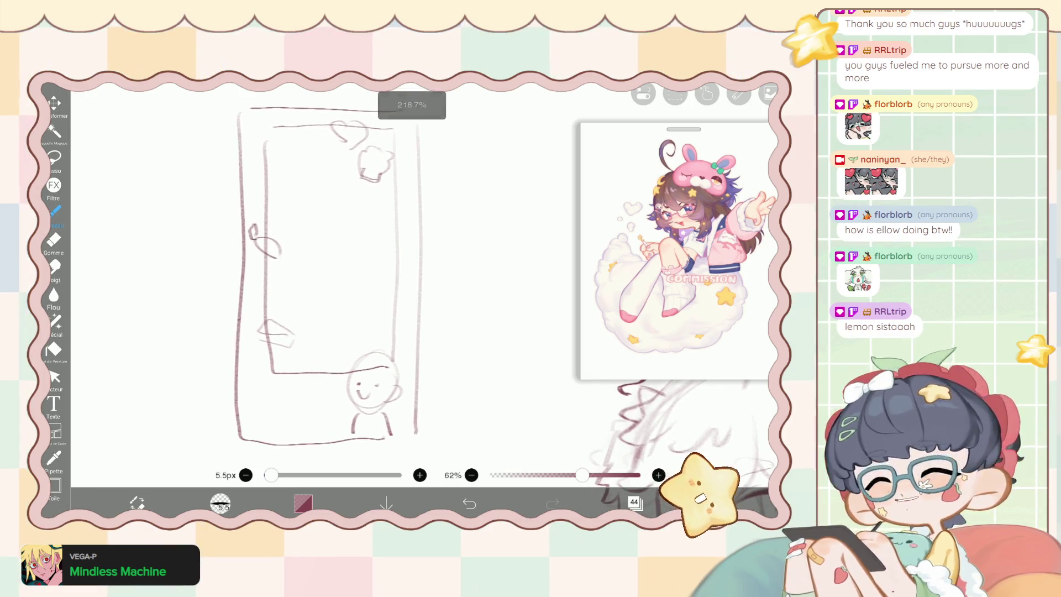
scroll(348, 276, up, 2)
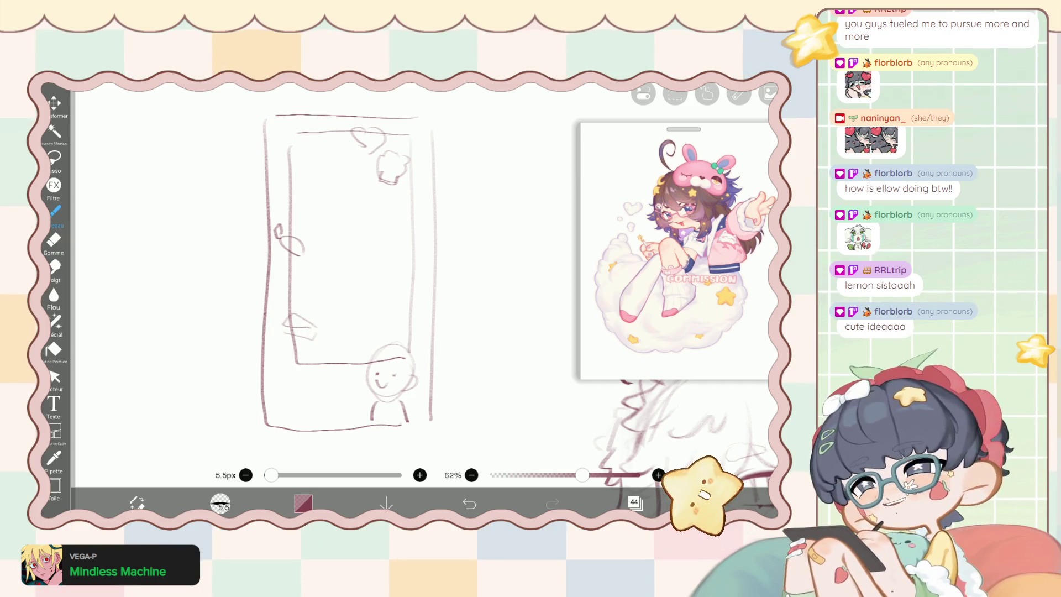
scroll(335, 387, up, 5)
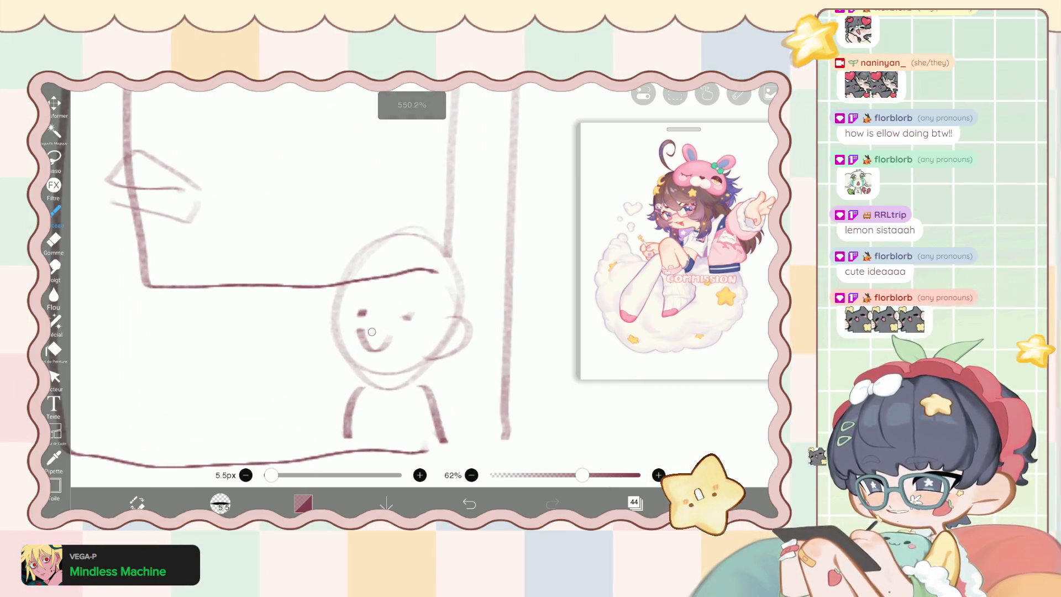
Erase the little face's mouth and return to the sketching brush.
key(e)
mouse_move(357, 332)
mouse_down()
mouse_move(387, 340)
mouse_move(354, 334)
mouse_move(372, 358)
mouse_move(386, 330)
mouse_move(368, 359)
mouse_move(363, 338)
mouse_up()
key(b)
key(e)
key(b)
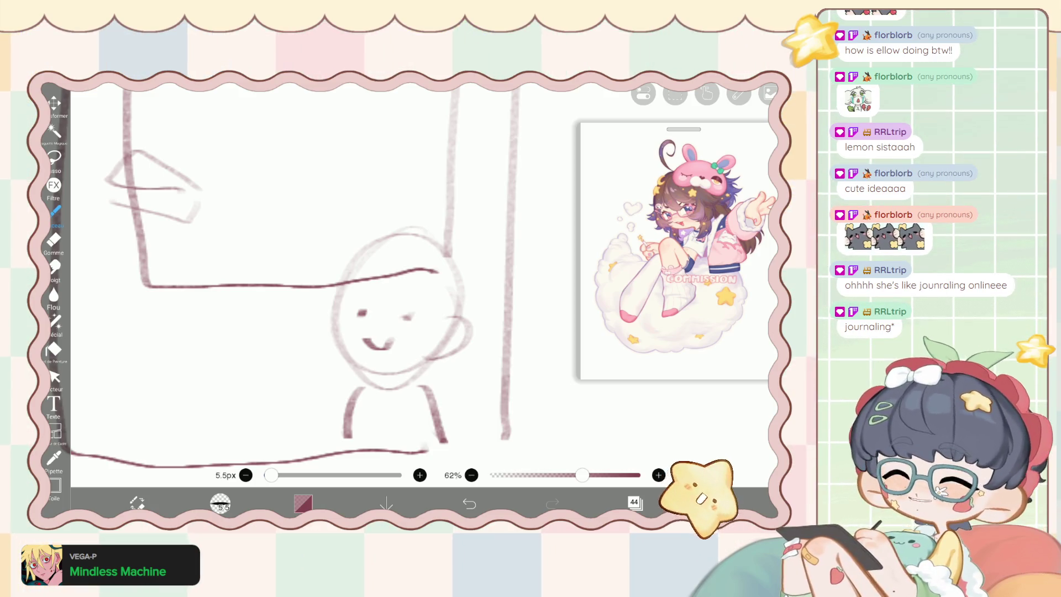
Rough in oval guide strokes over the frame sketch, then undo them.
scroll(332, 265, down, 3)
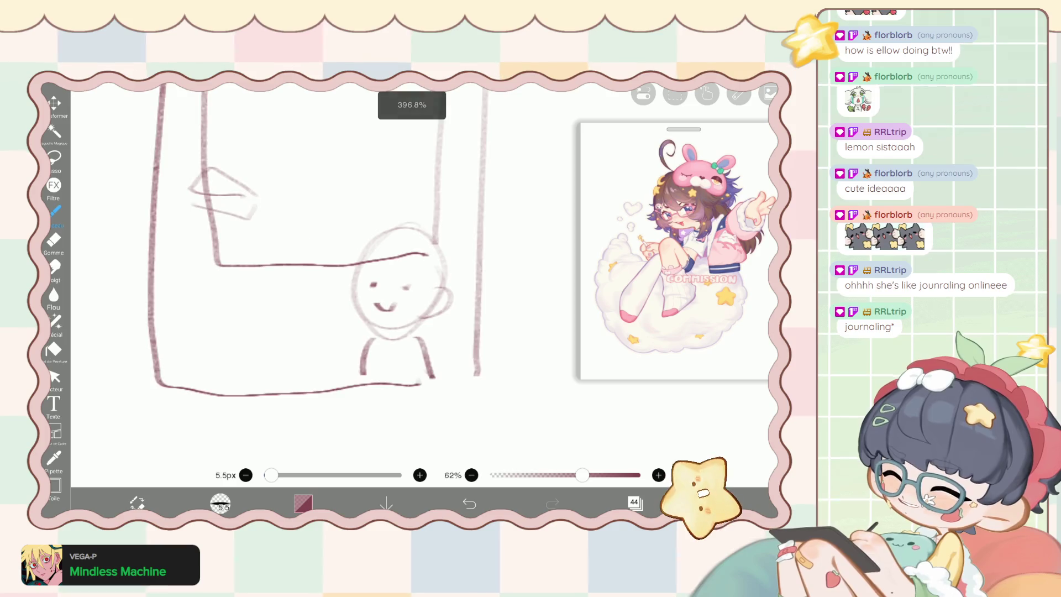
scroll(353, 271, down, 3)
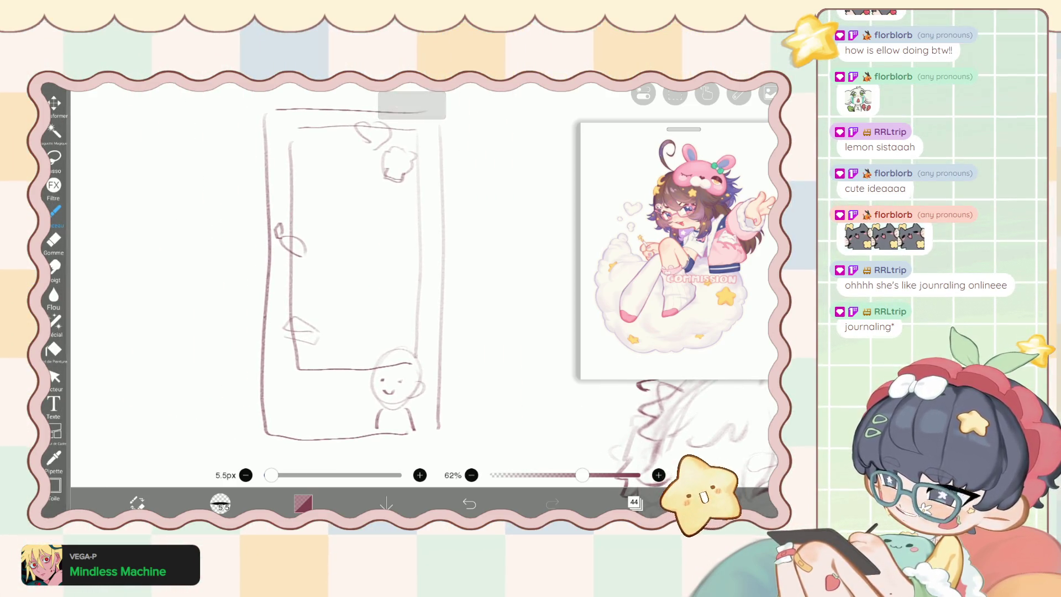
mouse_move(310, 141)
mouse_down()
mouse_move(423, 265)
mouse_move(364, 219)
mouse_move(331, 365)
mouse_up()
key(ctrl+z)
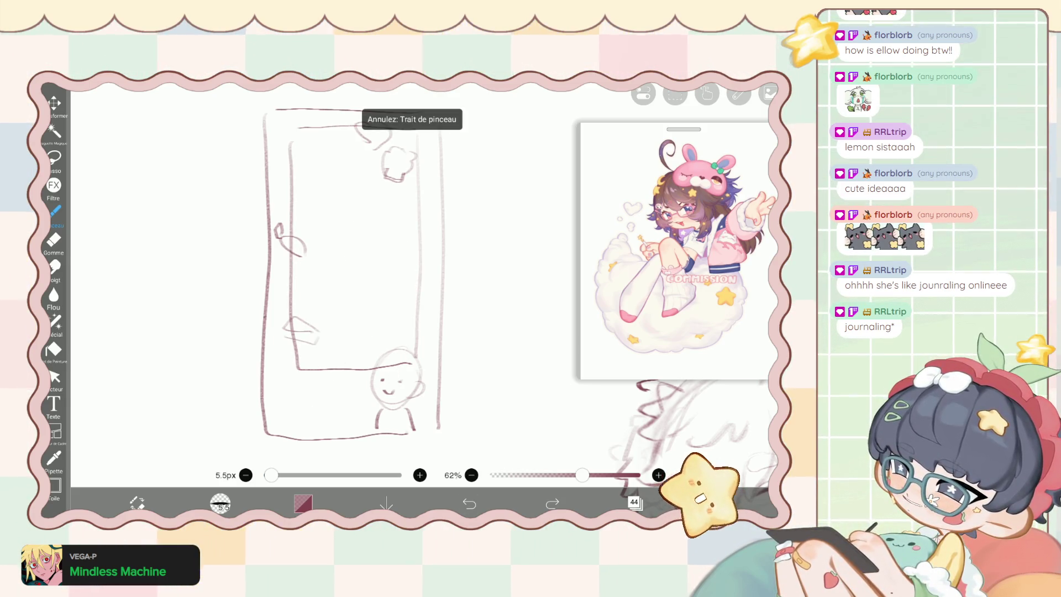
scroll(348, 276, down, 1)
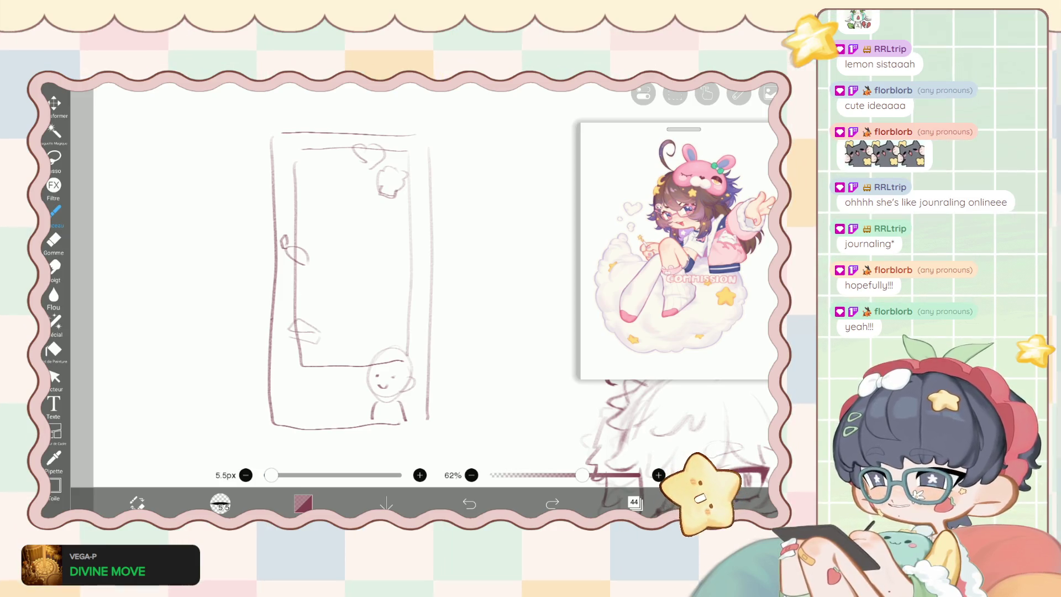
scroll(386, 277, up, 5)
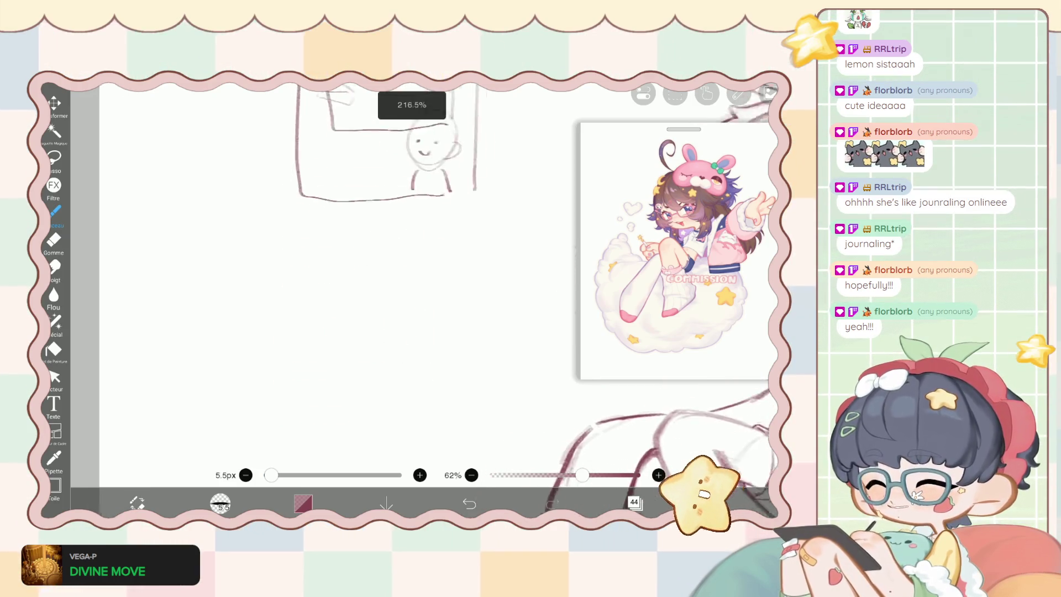
mouse_move(362, 220)
mouse_down()
mouse_move(381, 239)
mouse_move(375, 222)
mouse_up()
mouse_move(362, 304)
mouse_down()
mouse_move(383, 401)
mouse_move(318, 398)
mouse_up()
mouse_move(349, 307)
mouse_down()
mouse_move(348, 425)
mouse_move(365, 473)
mouse_up()
drag(345, 431, 333, 475)
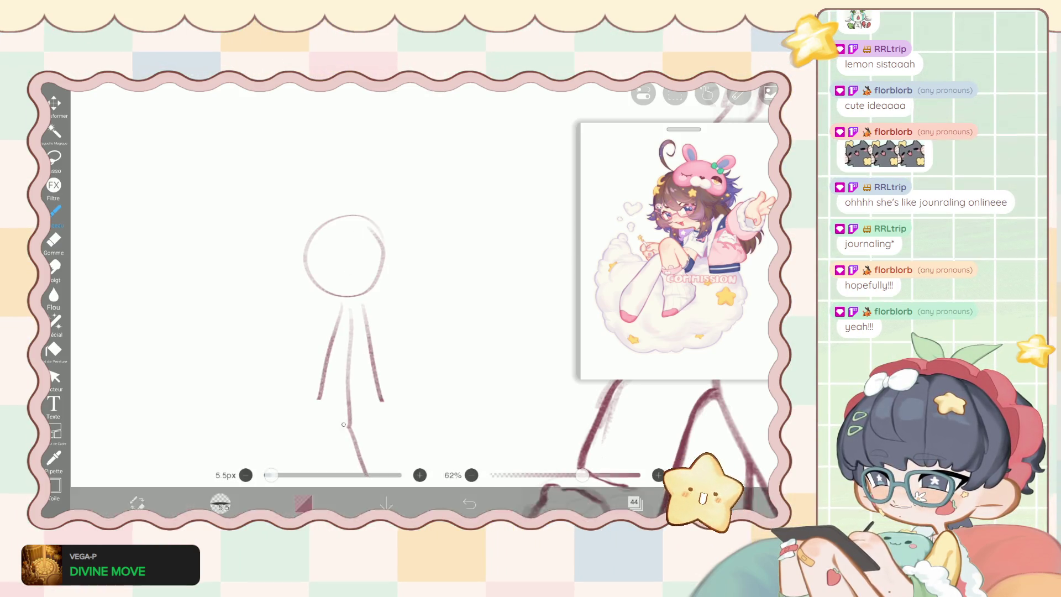
scroll(353, 276, down, 3)
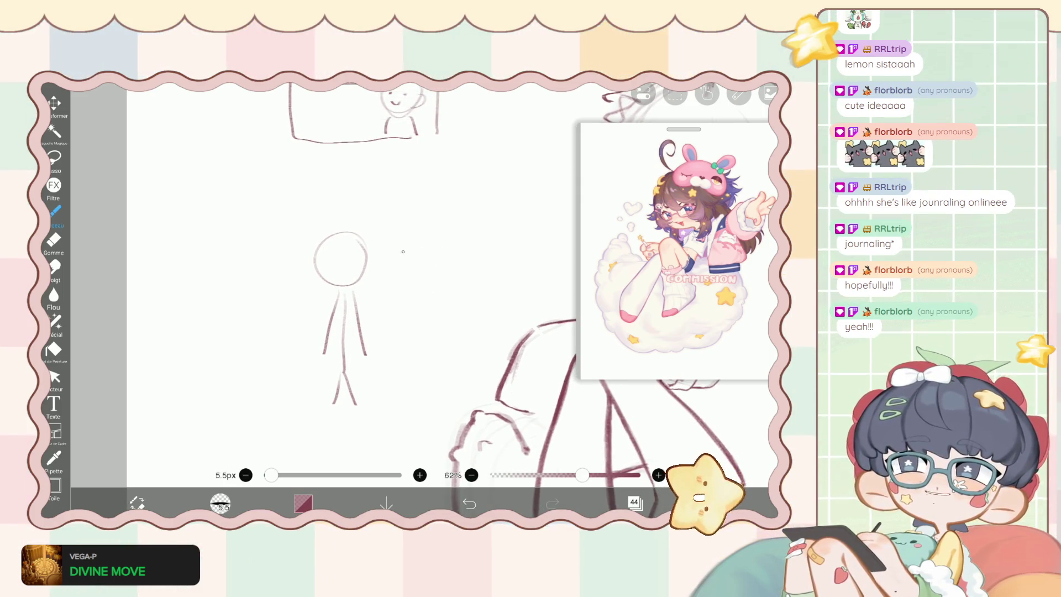
mouse_move(441, 234)
mouse_down()
mouse_move(374, 219)
mouse_move(275, 228)
mouse_up()
key(ctrl+z)
mouse_move(412, 205)
mouse_down()
mouse_move(368, 193)
mouse_move(264, 205)
mouse_move(228, 334)
mouse_move(263, 423)
mouse_up()
mouse_move(430, 237)
mouse_down()
mouse_move(438, 345)
mouse_move(359, 443)
mouse_up()
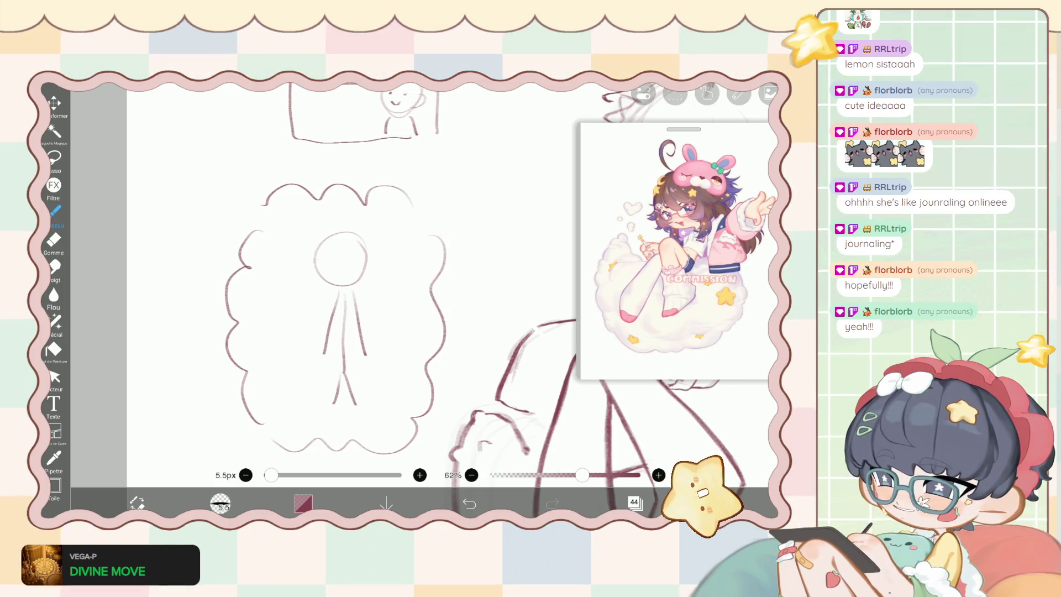
key(ctrl+z)
key(ctrl+z)
key(ctrl+z)
scroll(420, 276, down, 3)
scroll(420, 277, up, 2)
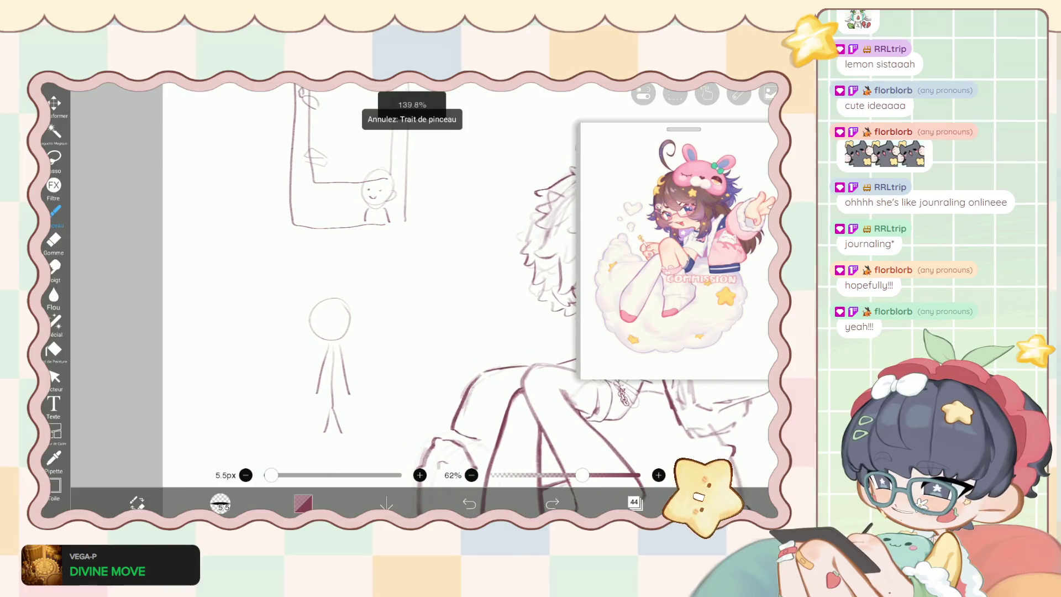
scroll(420, 276, down, 2)
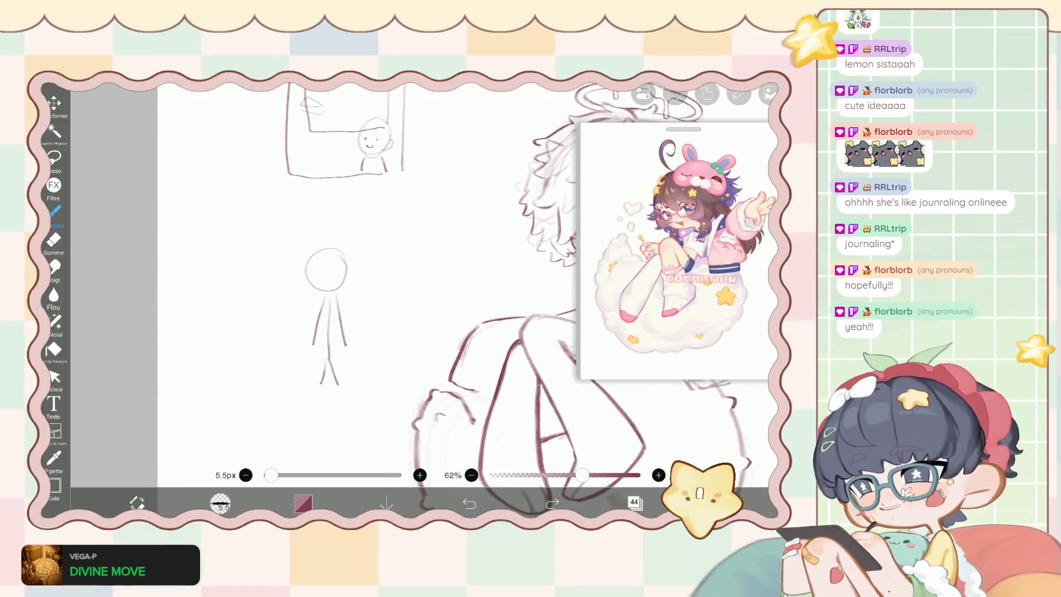
key(ctrl+z)
key(ctrl+z)
key(ctrl+z)
key(ctrl+z)
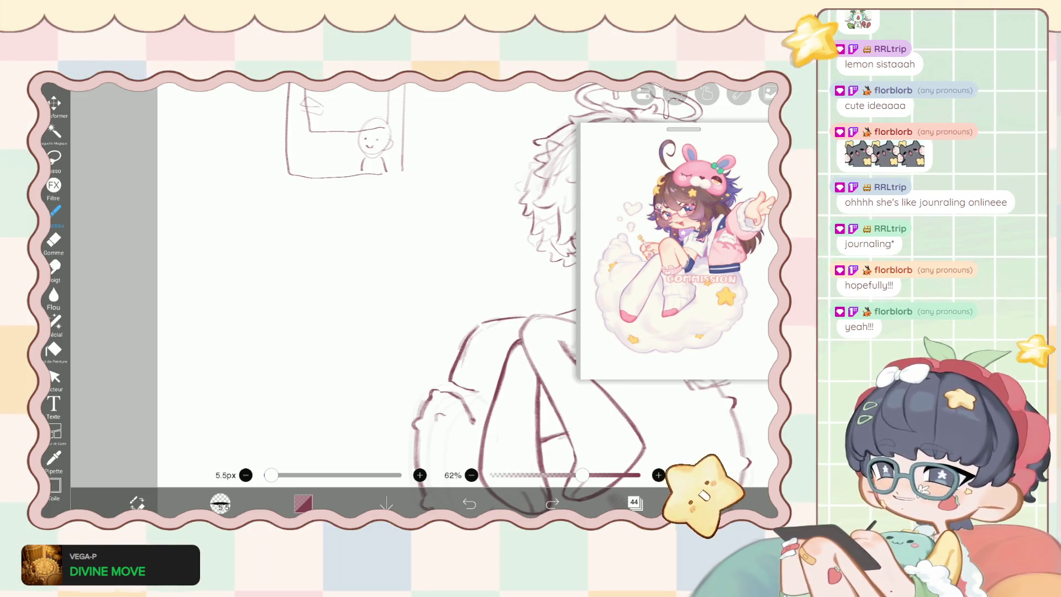
scroll(420, 298, down, 3)
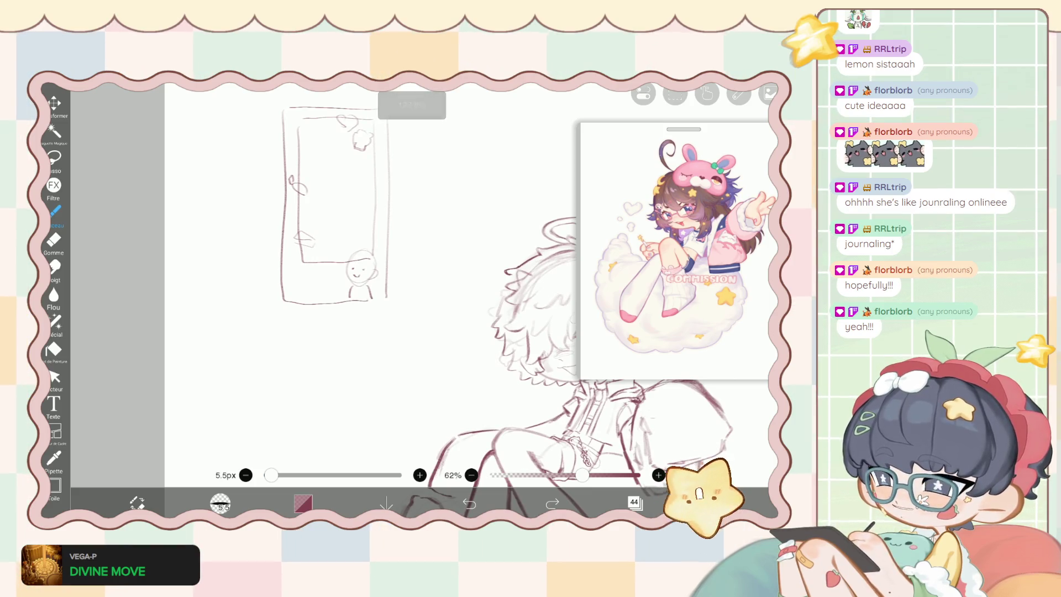
Erase the frame line's end beside the little head and shrink the eraser to 7.1px.
scroll(420, 298, up, 5)
key(e)
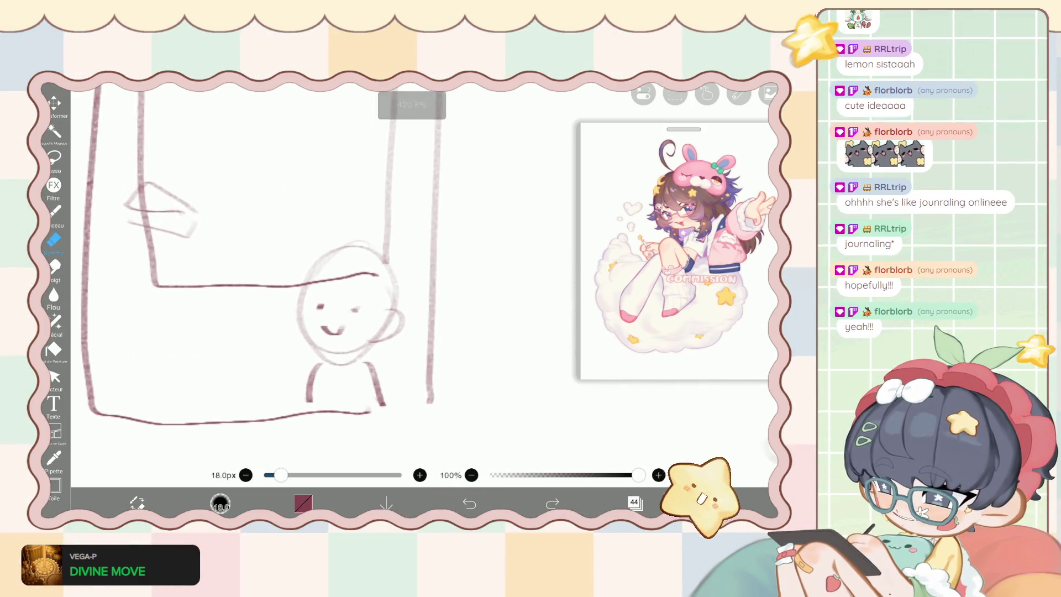
mouse_move(350, 283)
mouse_down()
mouse_move(357, 273)
mouse_move(317, 284)
mouse_move(326, 279)
mouse_up()
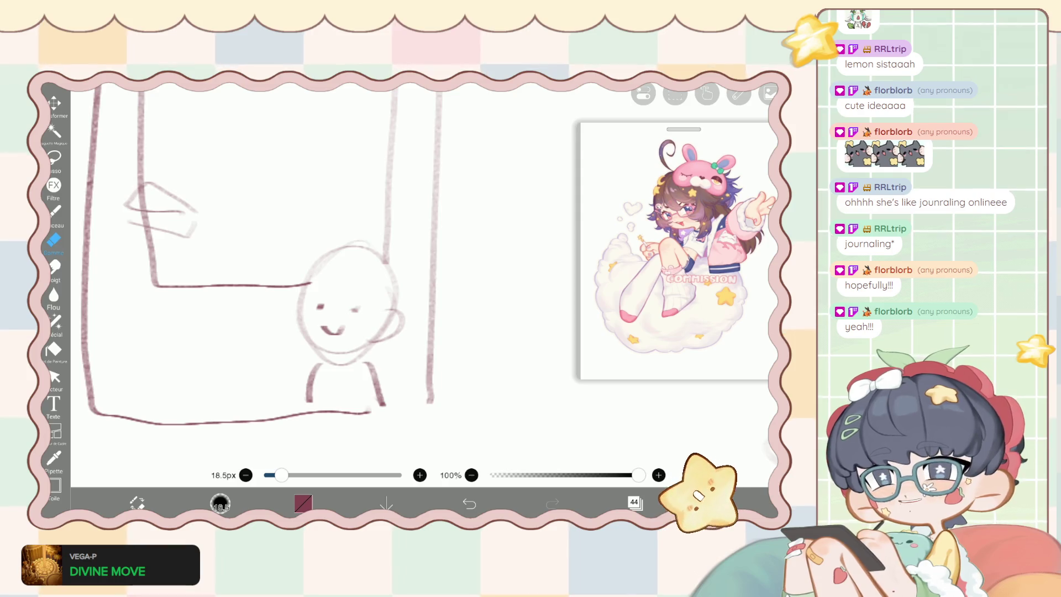
drag(282, 475, 271, 474)
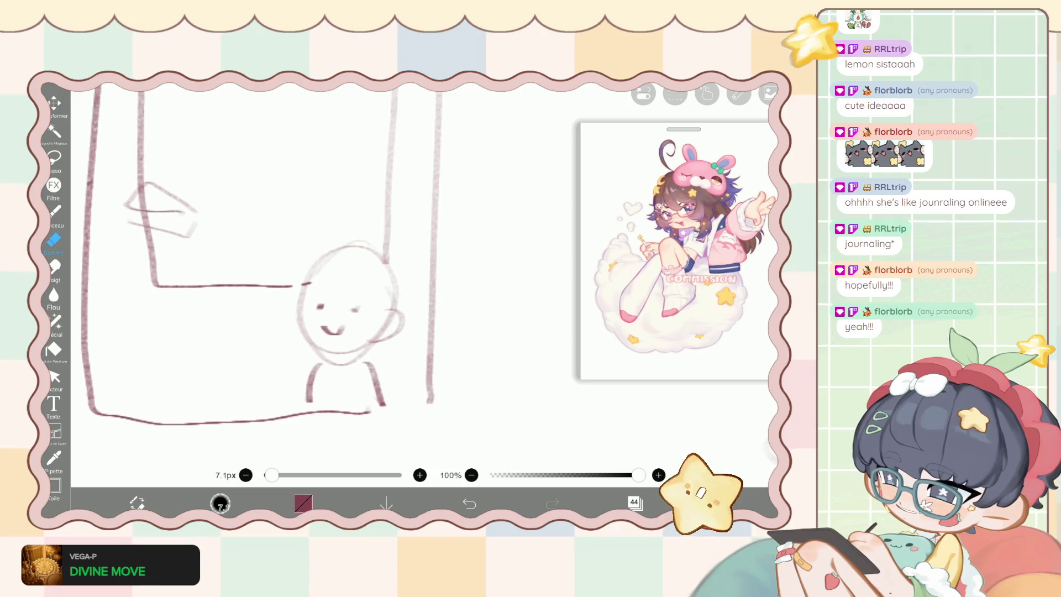
scroll(298, 265, down, 2)
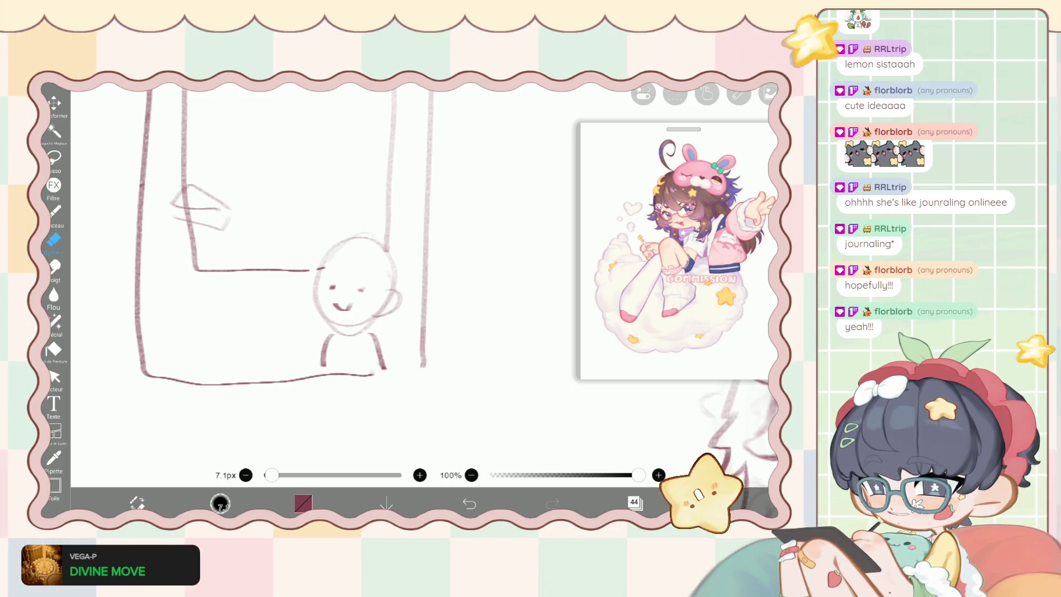
scroll(354, 265, down, 3)
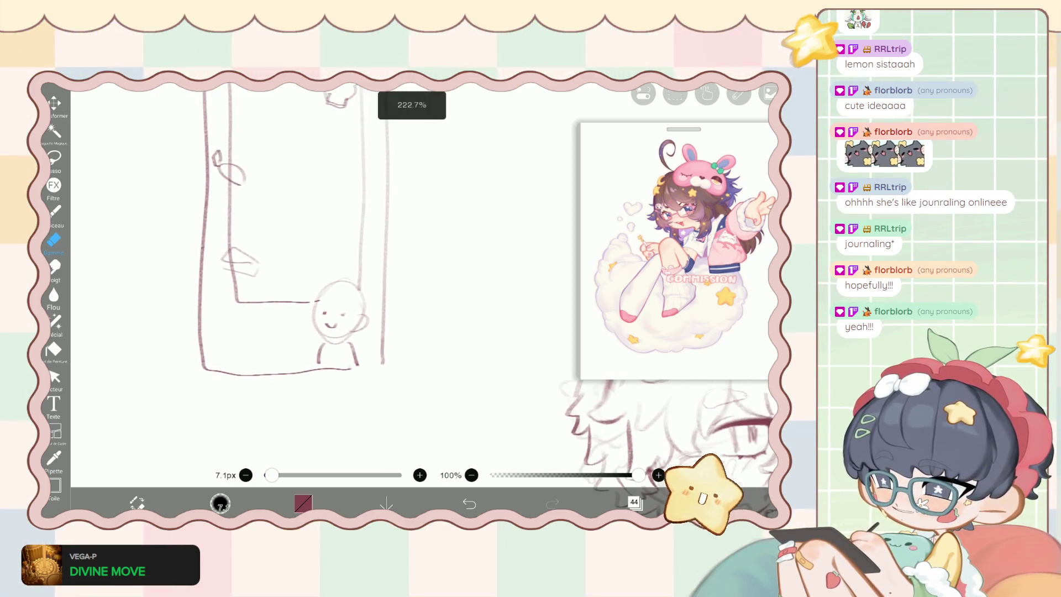
Switch back to the Pinceau brush.
scroll(331, 260, up, 2)
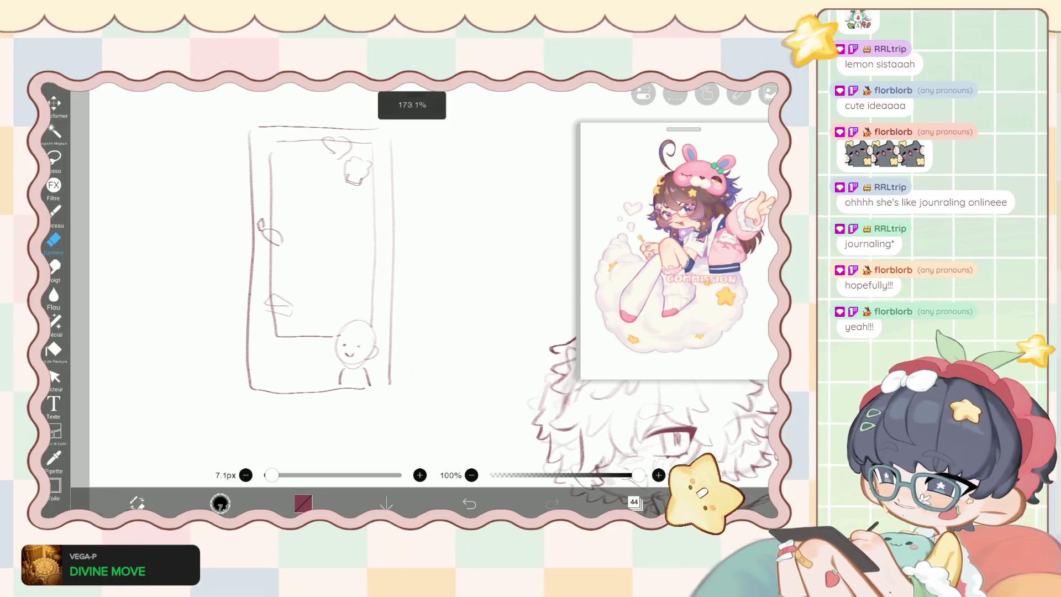
scroll(331, 259, down, 1)
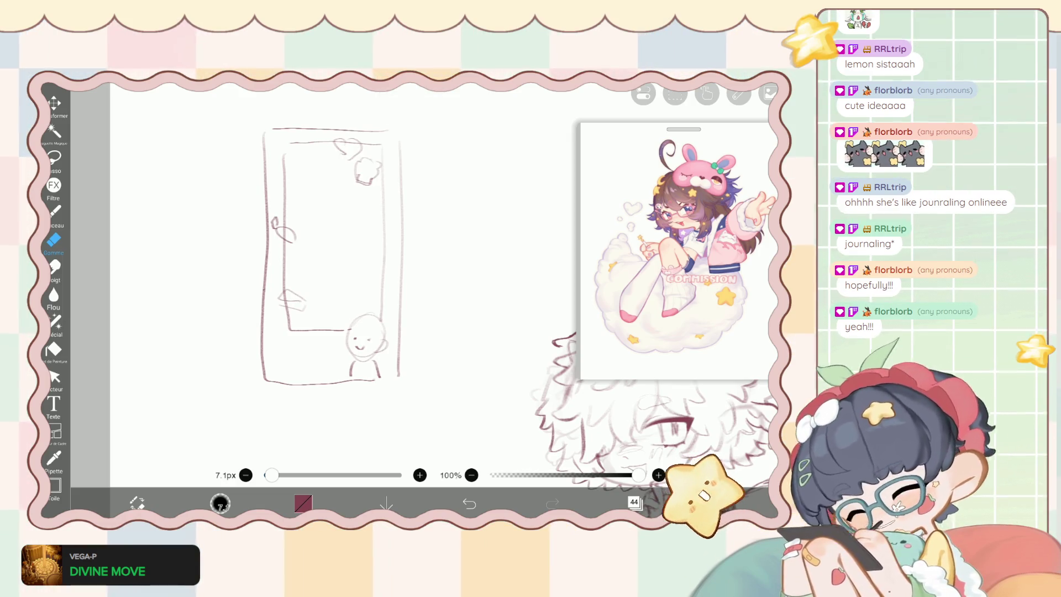
scroll(243, 247, up, 1)
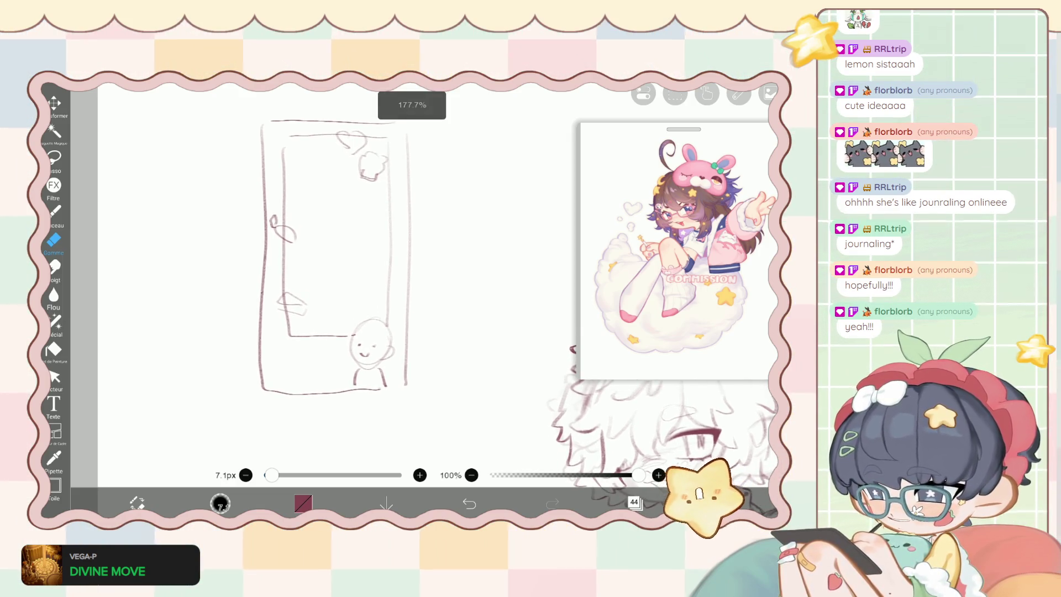
scroll(387, 276, down, 2)
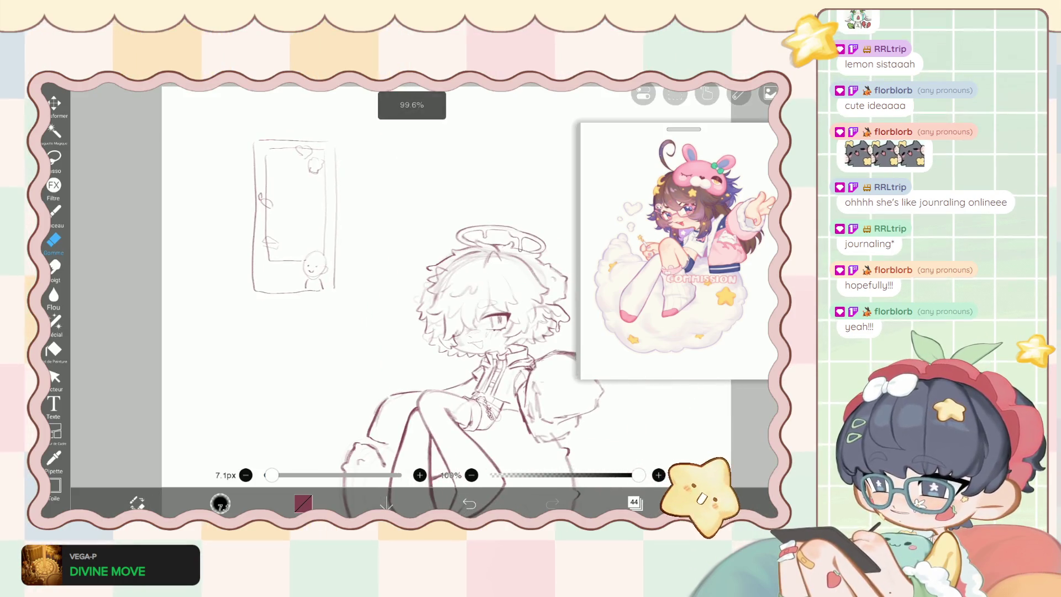
click(137, 502)
scroll(453, 359, right, 2)
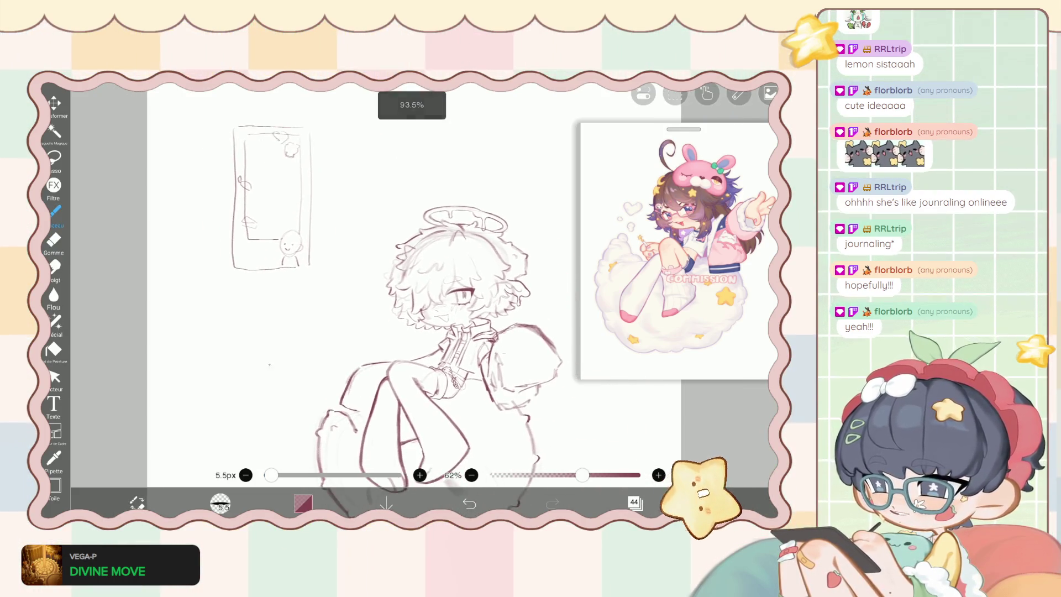
scroll(420, 342, up, 1)
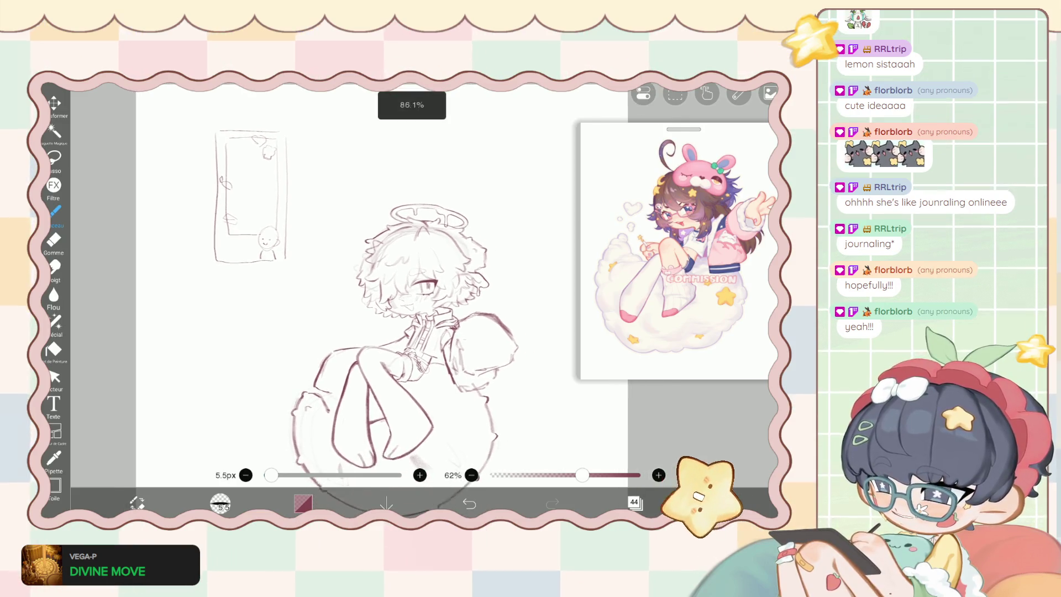
Undo eleven strokes to strip the frame's face and decorations, then show the layers list.
click(469, 502)
click(469, 503)
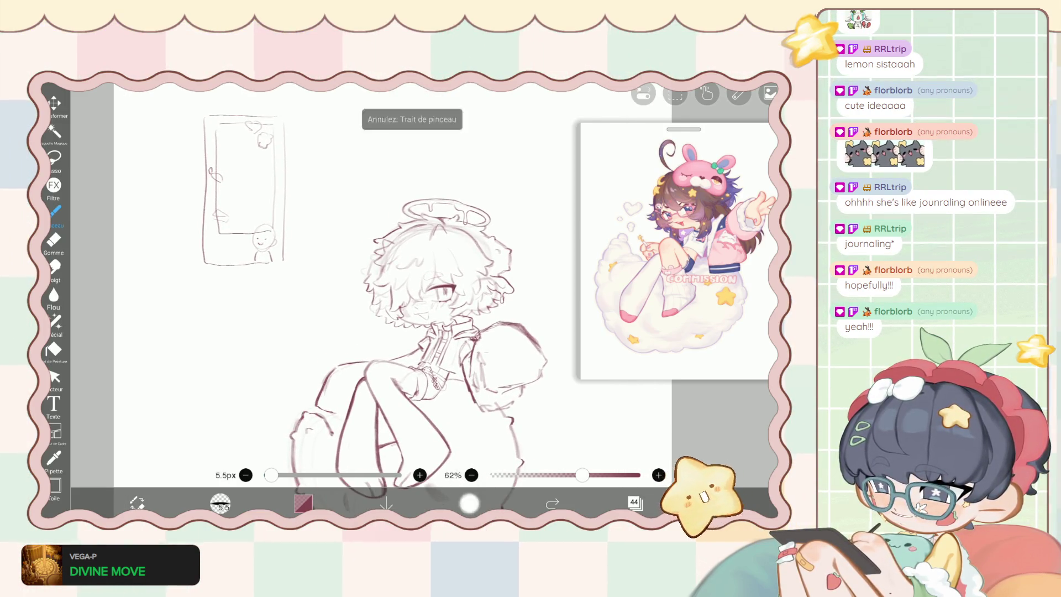
click(469, 502)
click(469, 502)
click(469, 503)
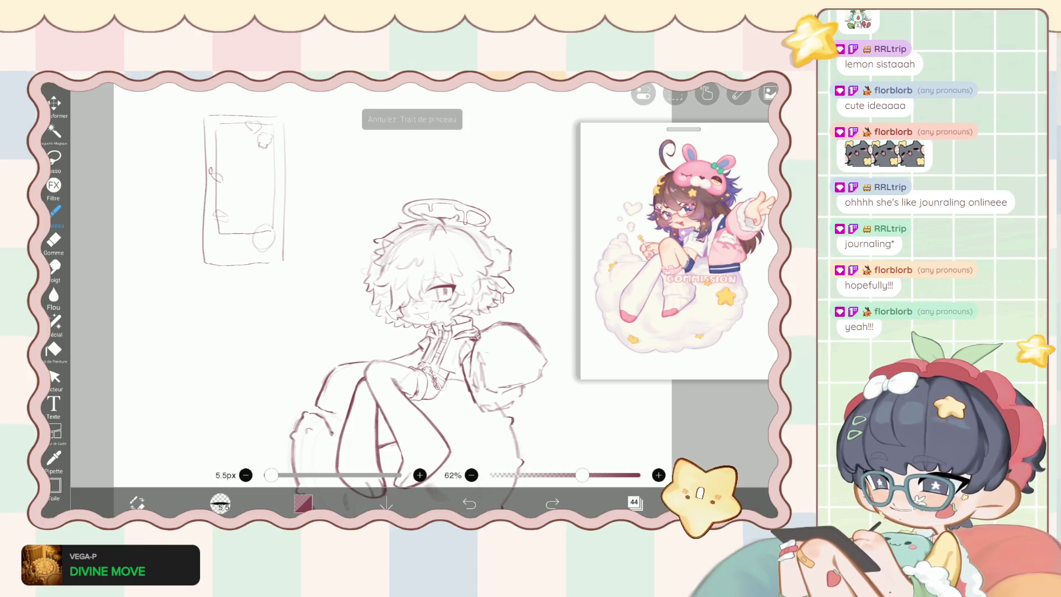
click(469, 503)
click(469, 503)
click(469, 503)
click(469, 503)
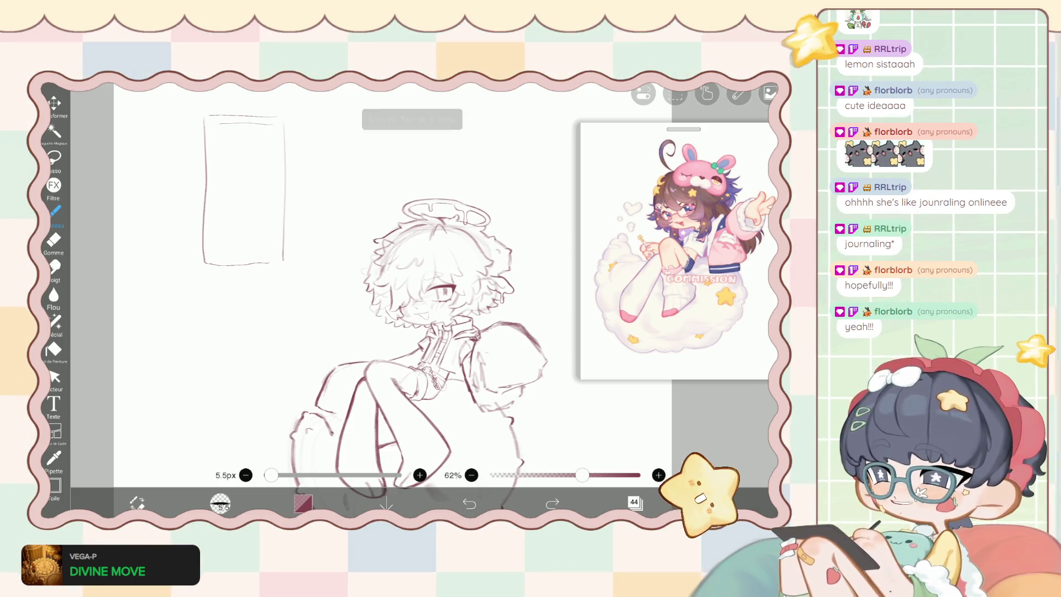
click(469, 503)
click(469, 502)
click(634, 502)
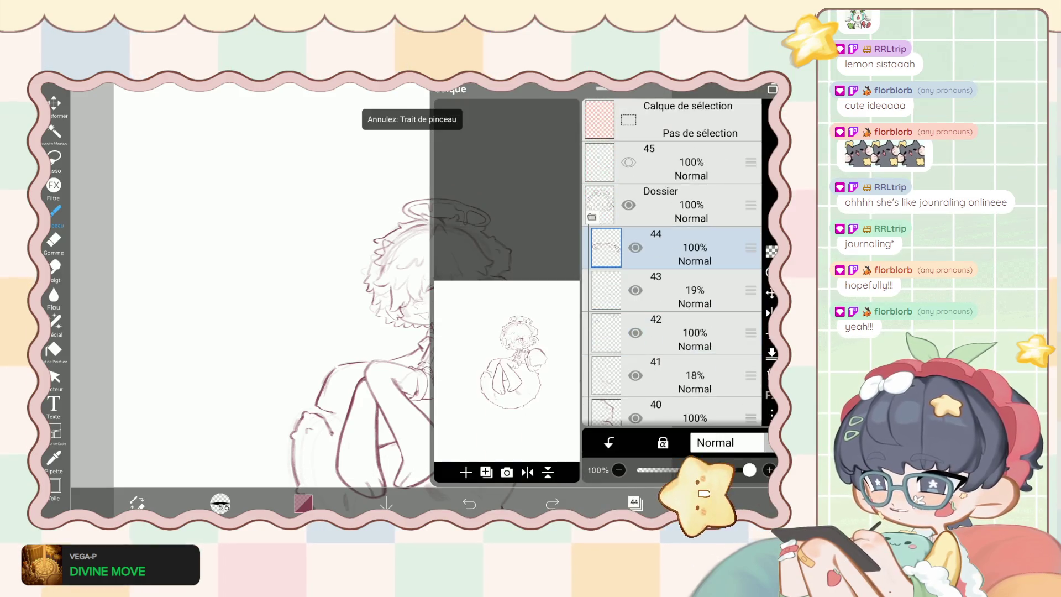
Undo the remaining rectangle stroke of the frame and close the layers list.
click(469, 503)
click(551, 503)
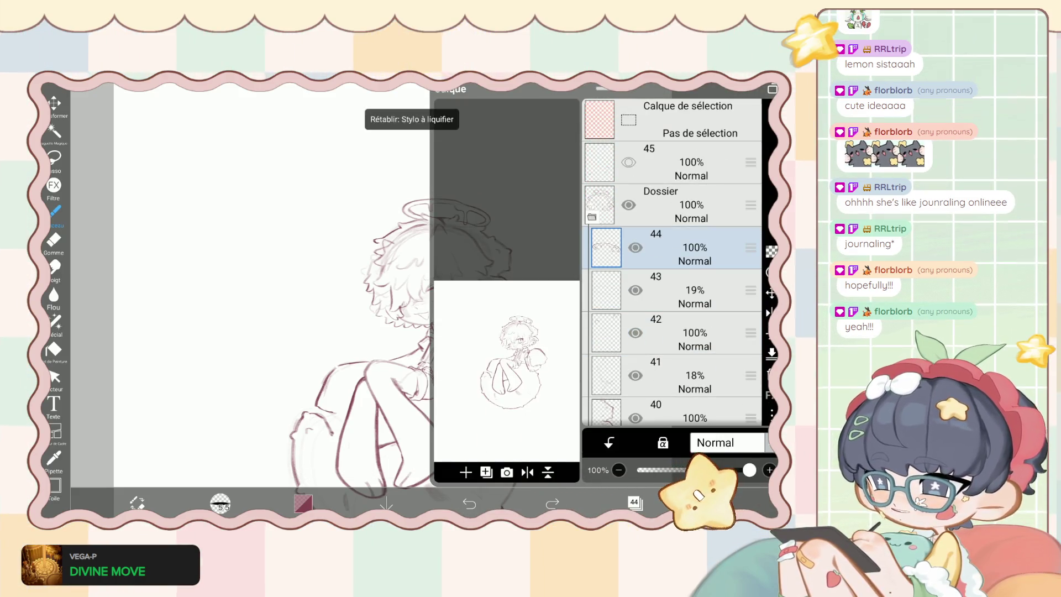
click(469, 503)
click(634, 502)
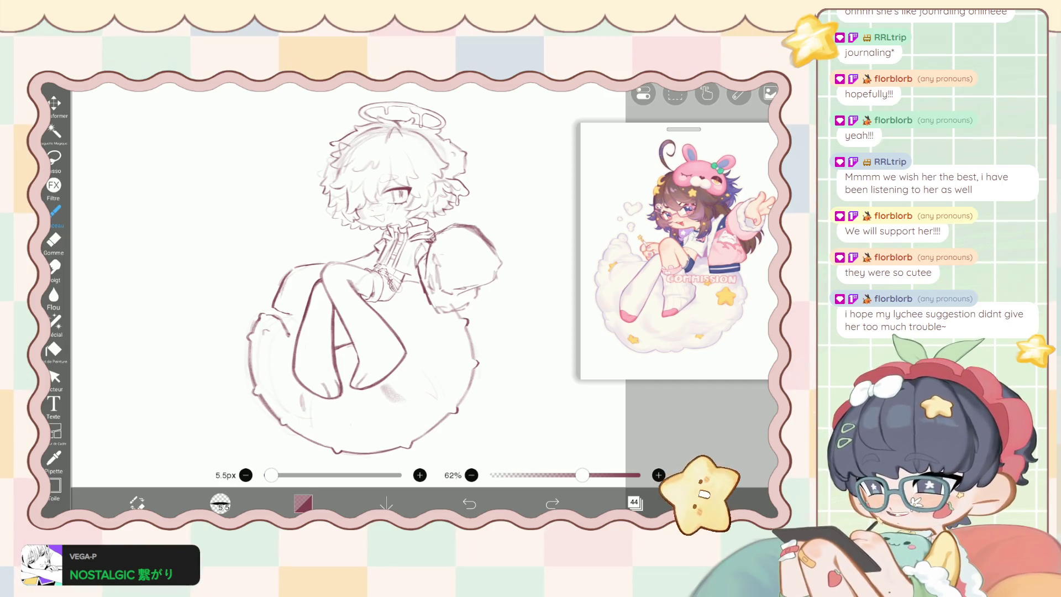
Hide layer 44 to check its contents, then undo that visibility change.
scroll(375, 276, up, 3)
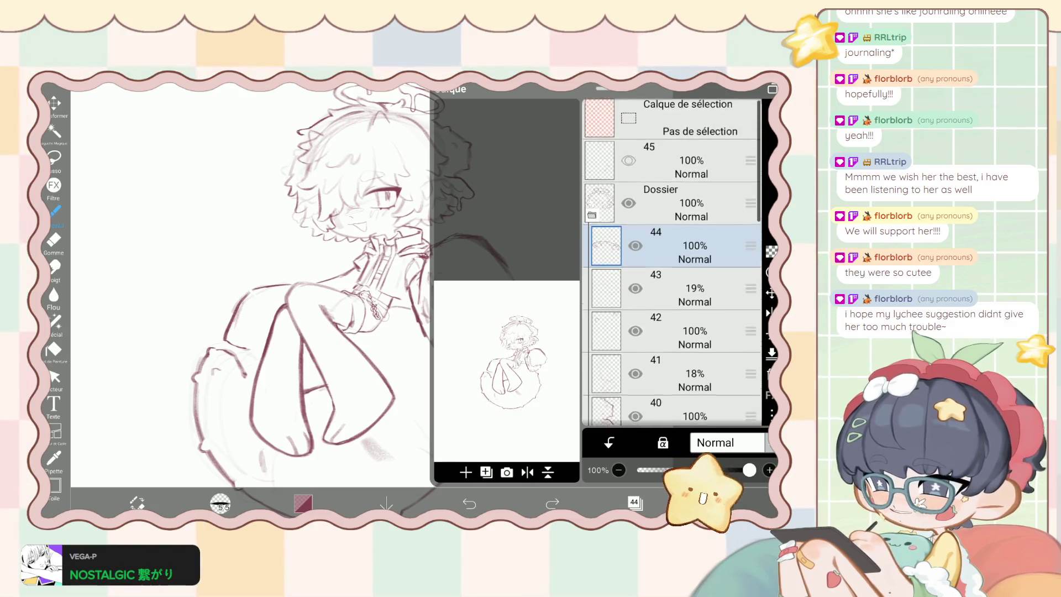
click(635, 247)
click(469, 503)
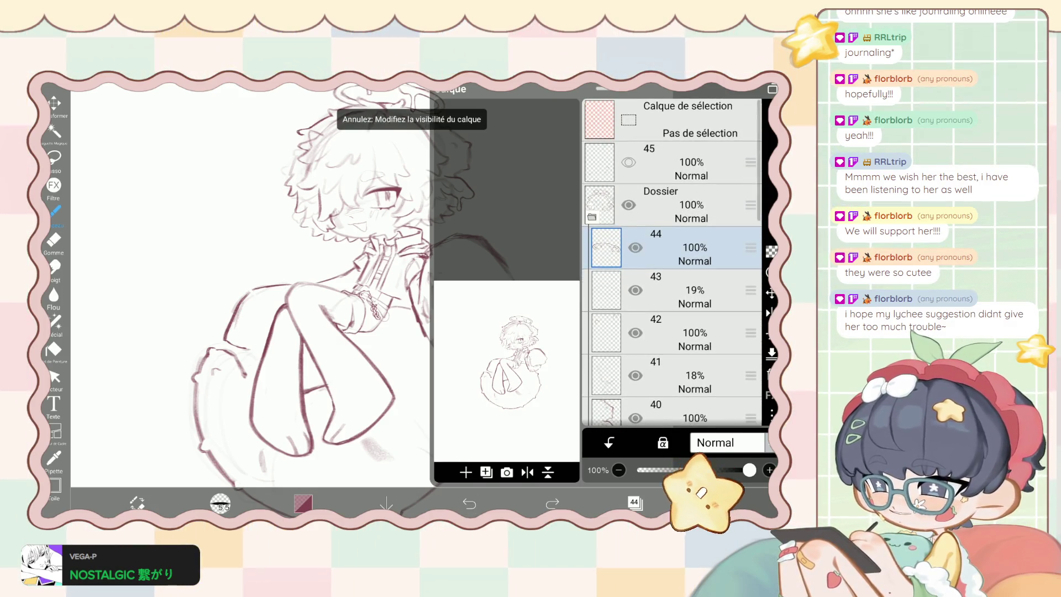